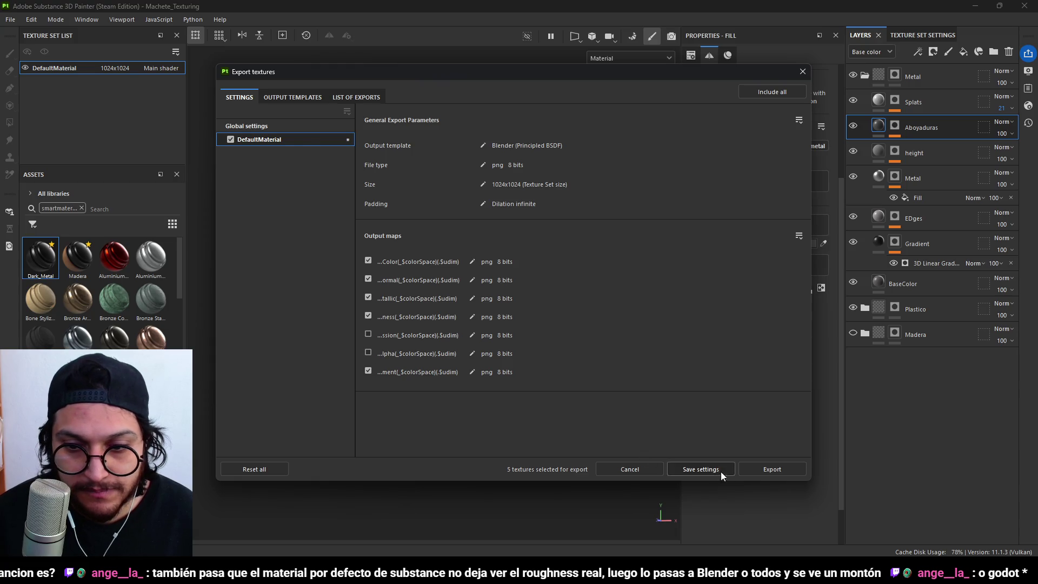
- Export the machete maps with the Blender (Principled BSDF) template, then switch to Blender
{"action": "left_click", "coordinate": [748, 468]}
{"action": "left_click", "coordinate": [655, 469]}
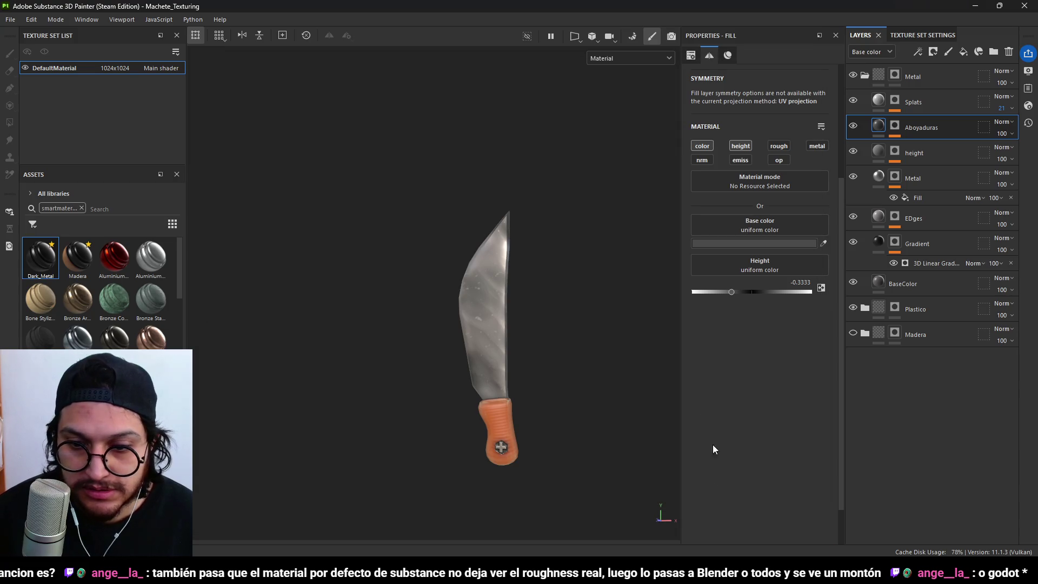
{"action": "left_click", "coordinate": [752, 506]}
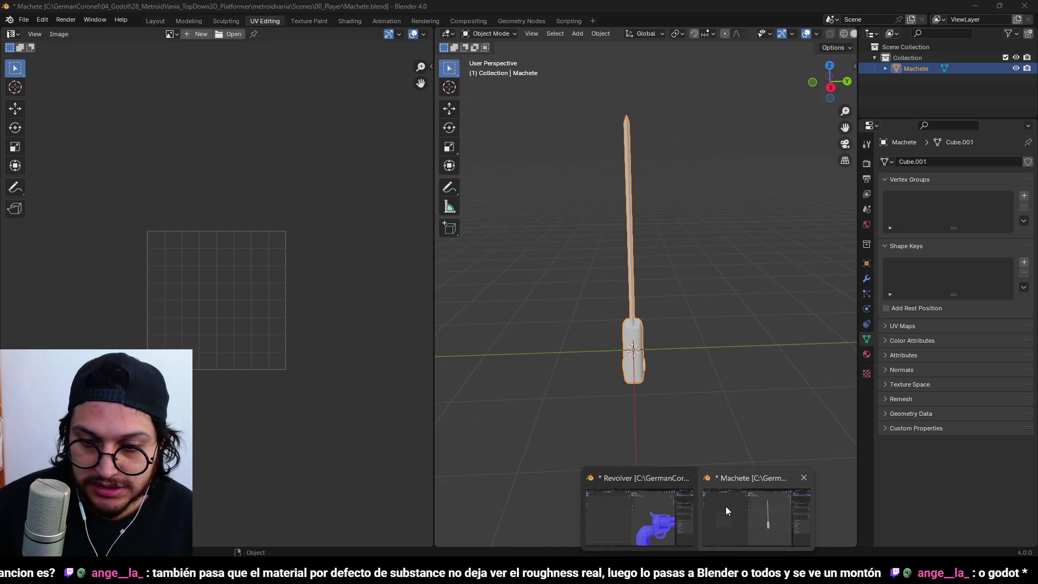
- Select the machete and show its material settings in the Shading workspace
{"action": "left_click", "coordinate": [669, 238]}
{"action": "scroll", "coordinate": [701, 204], "scroll_direction": "down", "scroll_amount": 3}
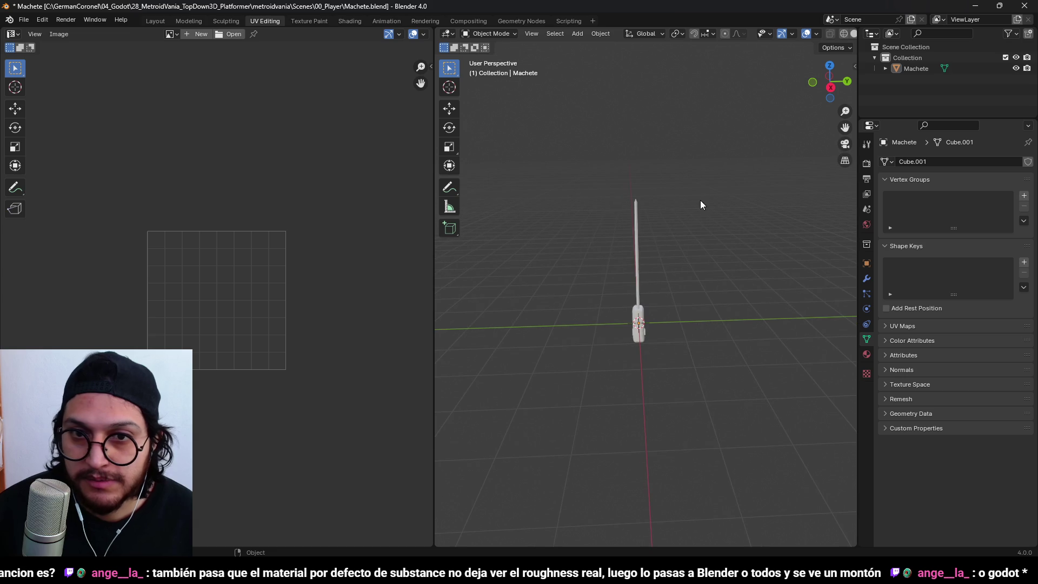
{"action": "left_click", "coordinate": [640, 244]}
{"action": "mouse_move", "coordinate": [640, 244]}
{"action": "left_mouse_down"}
{"action": "mouse_move", "coordinate": [666, 259]}
{"action": "mouse_move", "coordinate": [669, 299]}
{"action": "left_mouse_up"}
{"action": "left_click", "coordinate": [678, 257]}
{"action": "left_click", "coordinate": [630, 254]}
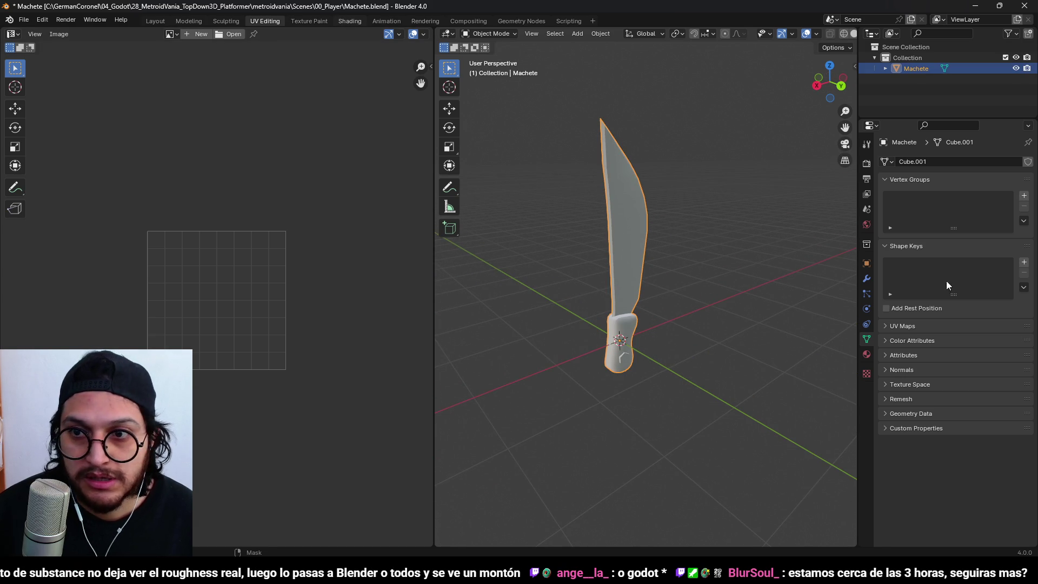
{"action": "key", "text": "ctrl+Page_Down"}
{"action": "key", "text": "ctrl+Page_Down"}
{"action": "left_click", "coordinate": [866, 354]}
- Create a new material for the machete named Macheta
{"action": "left_click", "coordinate": [927, 206]}
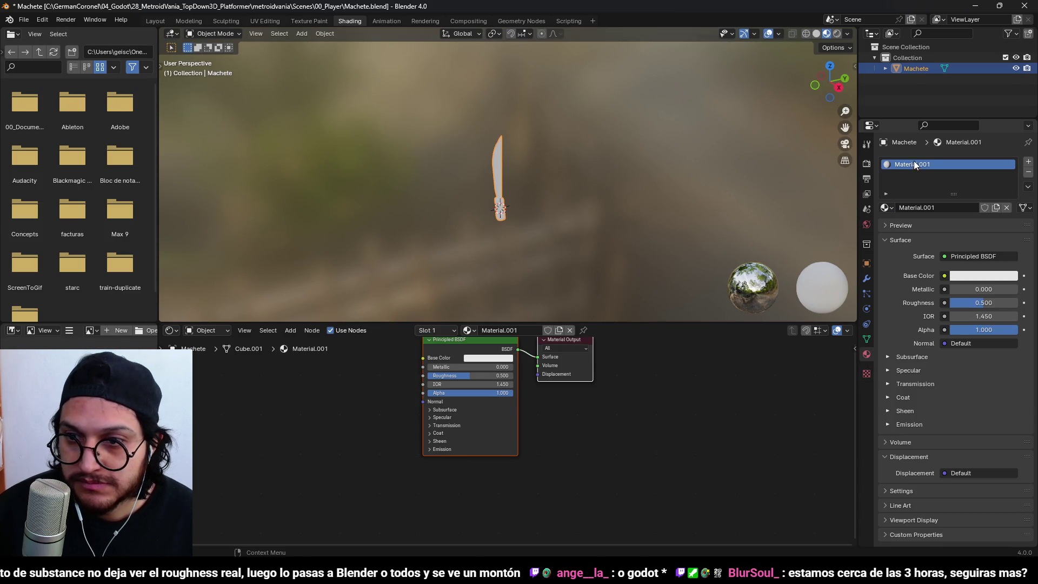
{"action": "double_click", "coordinate": [914, 163]}
{"action": "type", "text": "Ma"}
{"action": "key", "text": "BackSpace"}
{"action": "key", "text": "BackSpace"}
{"action": "key", "text": "BackSpace"}
{"action": "type", "text": "a"}
{"action": "key", "text": "Return"}
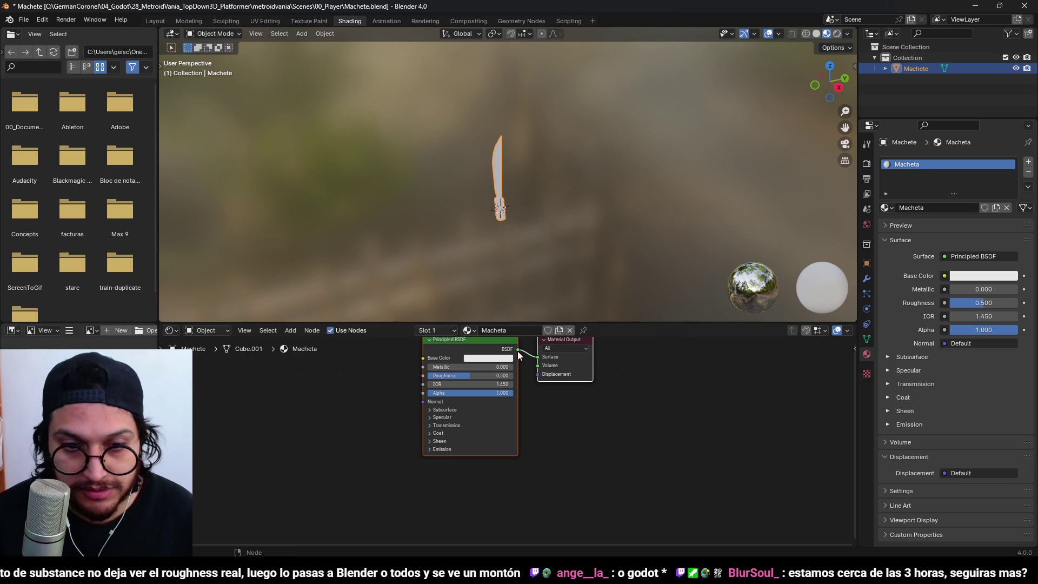
- Build the Macheta shader nodes from all texture maps in 01_PlayerArt/01_Machete
{"action": "key", "text": "ctrl+shift+t"}
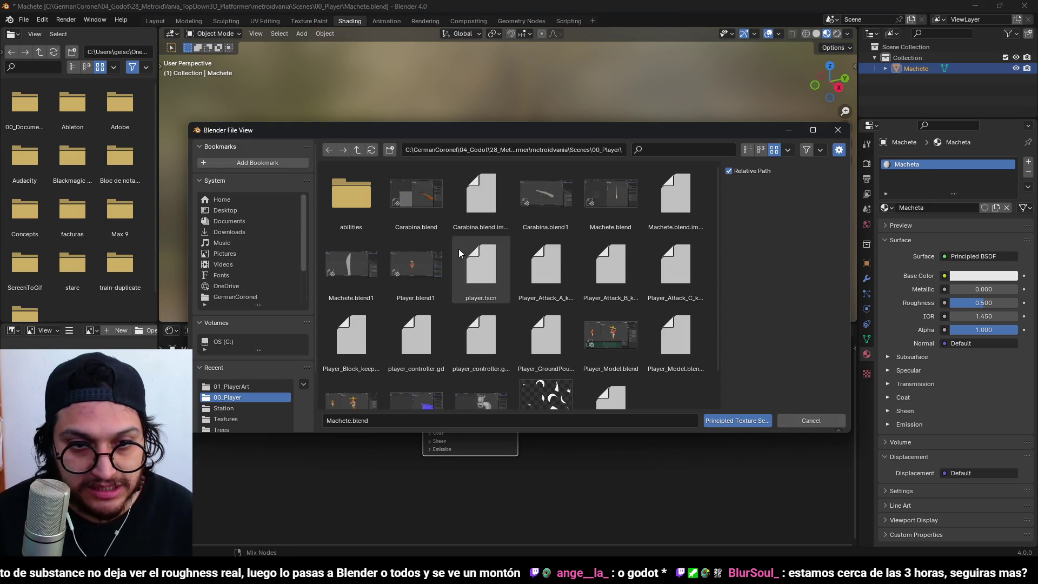
{"action": "scroll", "coordinate": [432, 257], "scroll_direction": "down", "scroll_amount": 2}
{"action": "scroll", "coordinate": [433, 256], "scroll_direction": "up", "scroll_amount": 2}
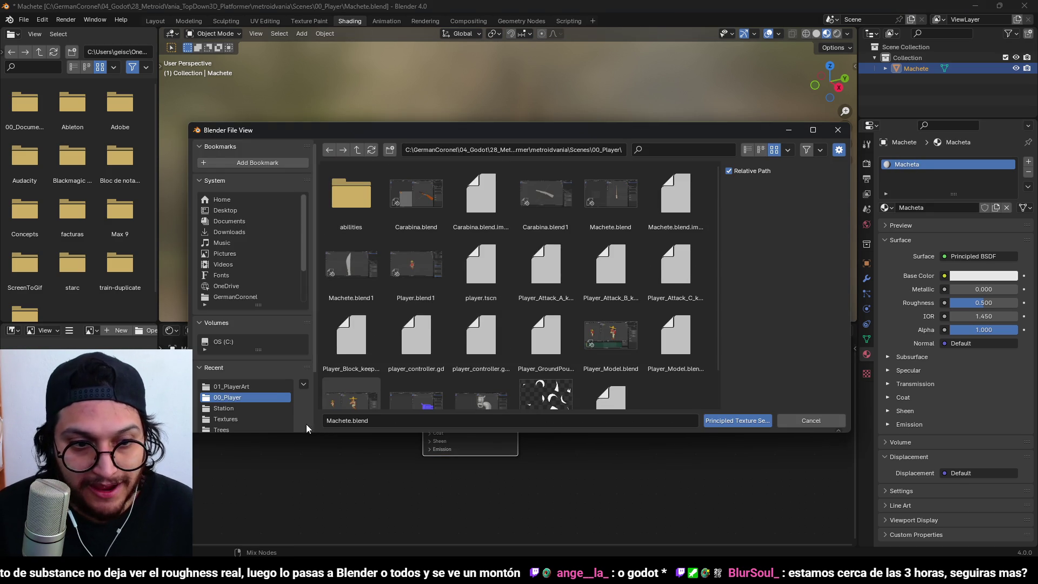
{"action": "left_click", "coordinate": [271, 386]}
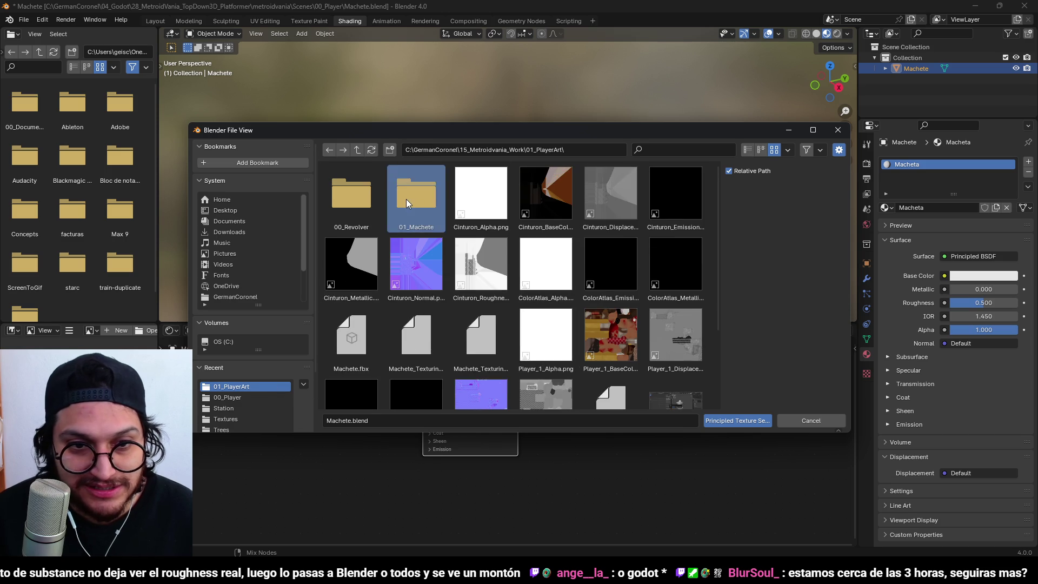
{"action": "double_click", "coordinate": [406, 199]}
{"action": "mouse_move", "coordinate": [427, 129]}
{"action": "left_mouse_down"}
{"action": "mouse_move", "coordinate": [508, 310]}
{"action": "mouse_move", "coordinate": [460, 177]}
{"action": "left_mouse_up"}
{"action": "left_click_drag", "start_coordinate": [676, 301], "coordinate": [303, 208]}
{"action": "left_click", "coordinate": [769, 469]}
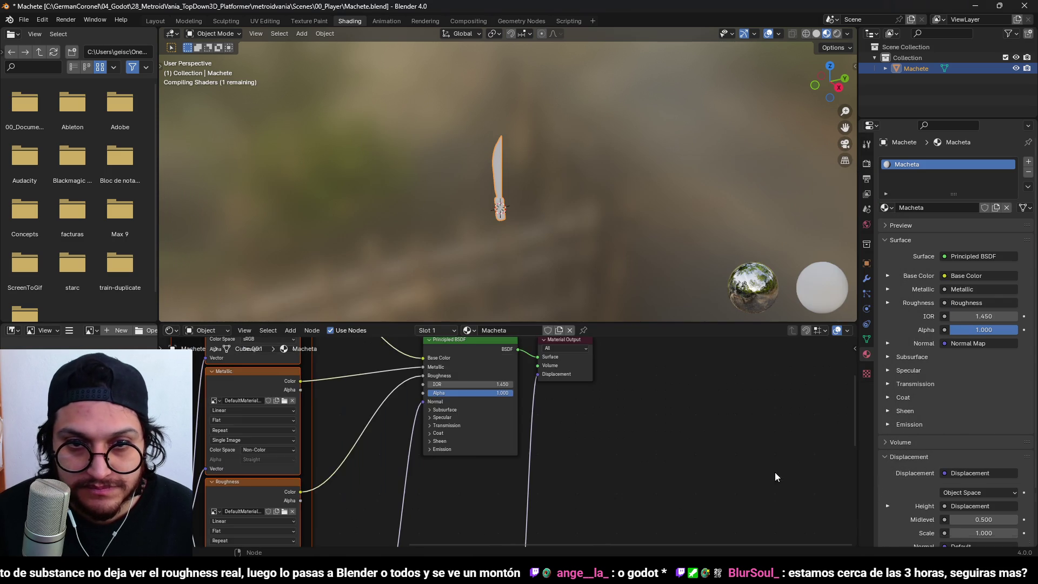
- Delete the Displacement node and preview the textured machete in material view
{"action": "scroll", "coordinate": [516, 438], "scroll_direction": "up", "scroll_amount": 2}
{"action": "left_click", "coordinate": [530, 414]}
{"action": "key", "text": "x"}
{"action": "scroll", "coordinate": [478, 201], "scroll_direction": "up", "scroll_amount": 3}
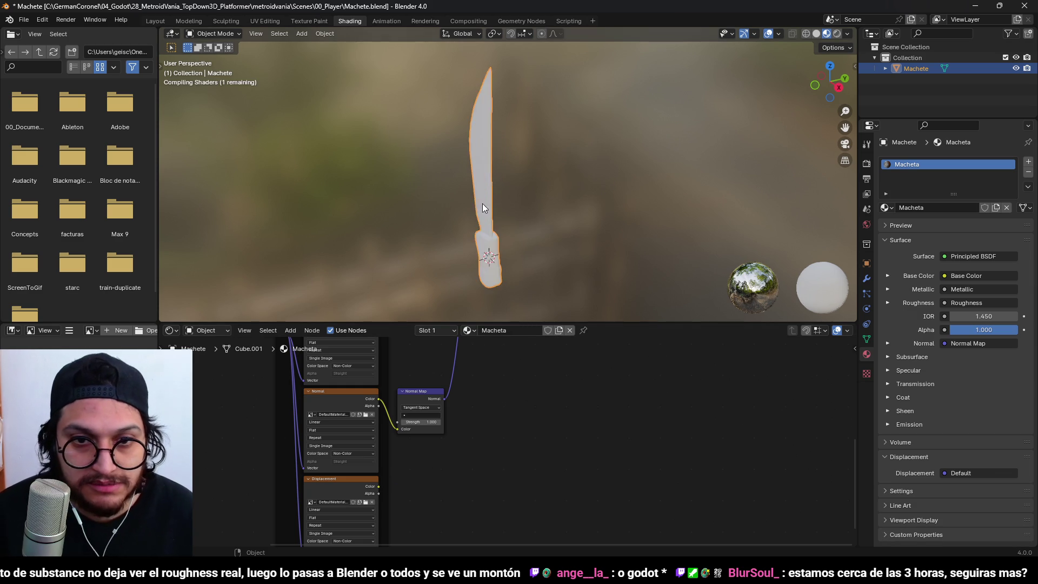
{"action": "key", "text": "z"}
{"action": "left_click", "coordinate": [545, 225]}
{"action": "mouse_move", "coordinate": [557, 197]}
{"action": "left_mouse_down"}
{"action": "mouse_move", "coordinate": [666, 185]}
{"action": "mouse_move", "coordinate": [558, 192]}
{"action": "mouse_move", "coordinate": [560, 217]}
{"action": "mouse_move", "coordinate": [537, 205]}
{"action": "left_mouse_up"}
- Save Machete.blend and switch back to Substance Painter
{"action": "scroll", "coordinate": [537, 205], "scroll_direction": "up", "scroll_amount": 1}
{"action": "key", "text": "ctrl+s"}
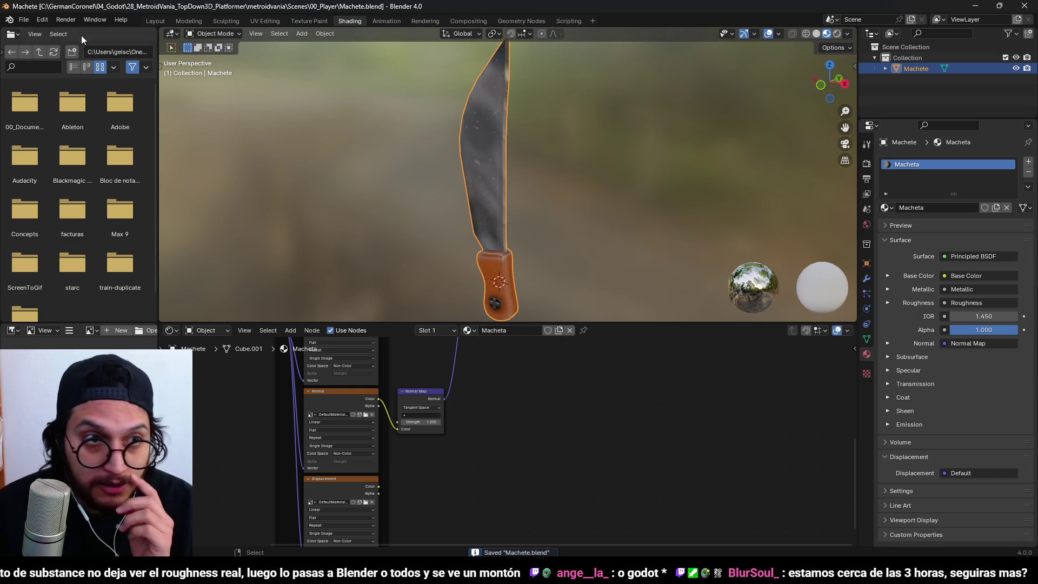
{"action": "left_click", "coordinate": [1024, 6]}
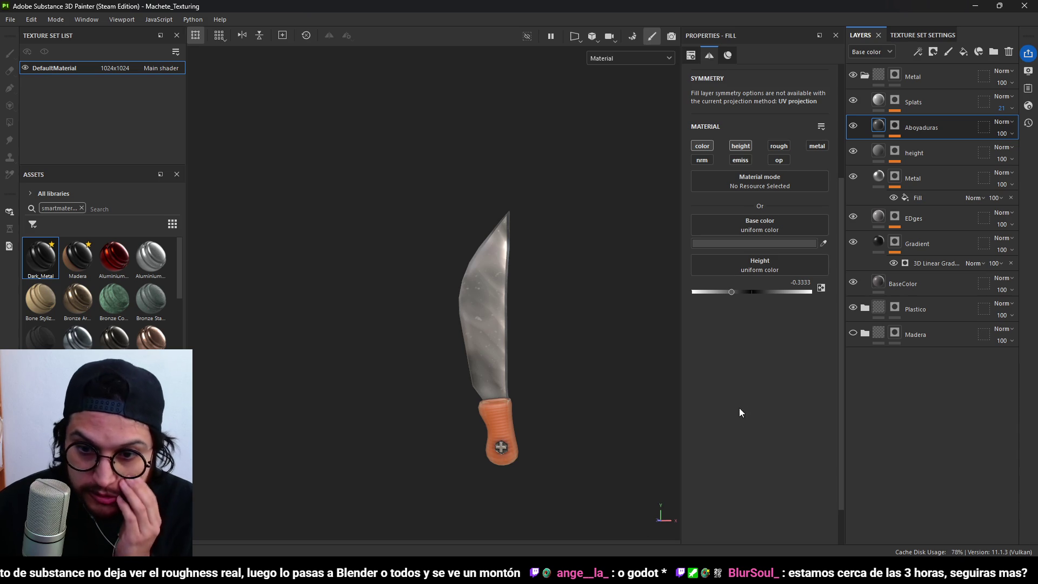
- In Revolver.blend, give the revolver a new material named Pistola
{"action": "key", "text": "alt+Tab"}
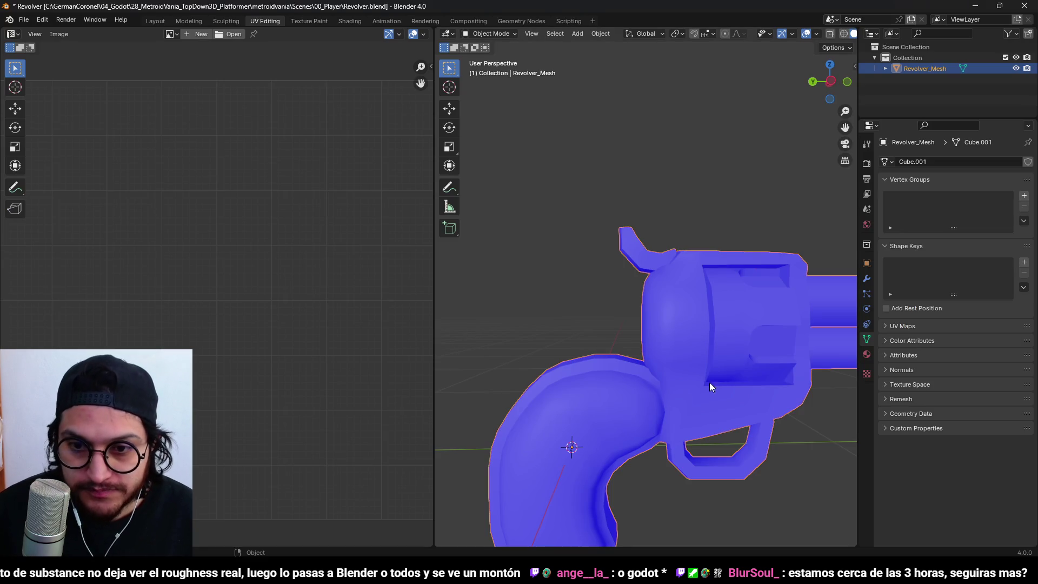
{"action": "left_click", "coordinate": [544, 143]}
{"action": "left_click", "coordinate": [756, 261]}
{"action": "left_click", "coordinate": [865, 355]}
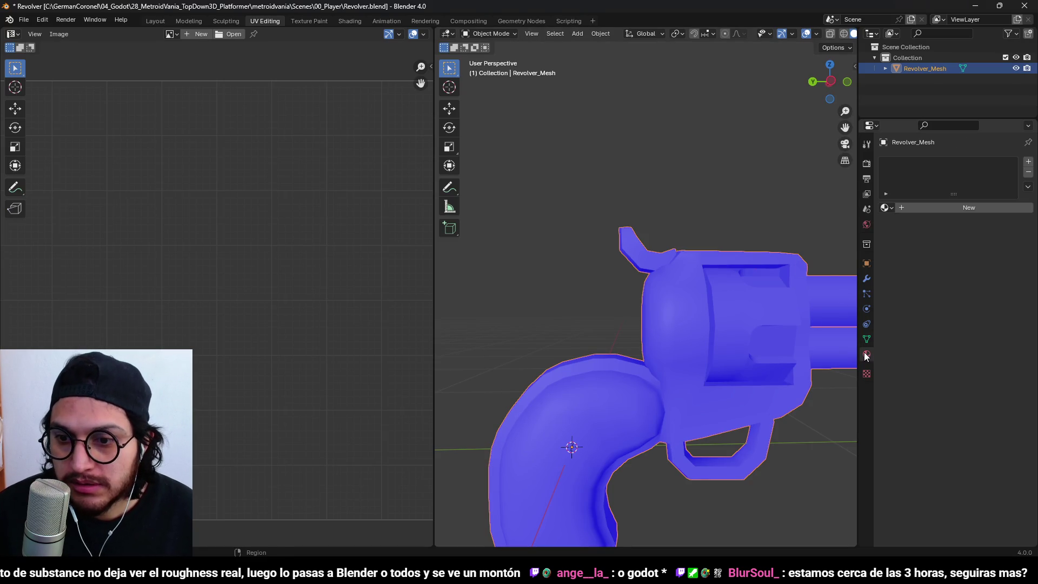
{"action": "left_click", "coordinate": [918, 207]}
{"action": "double_click", "coordinate": [911, 162]}
{"action": "type", "text": "Pistola"}
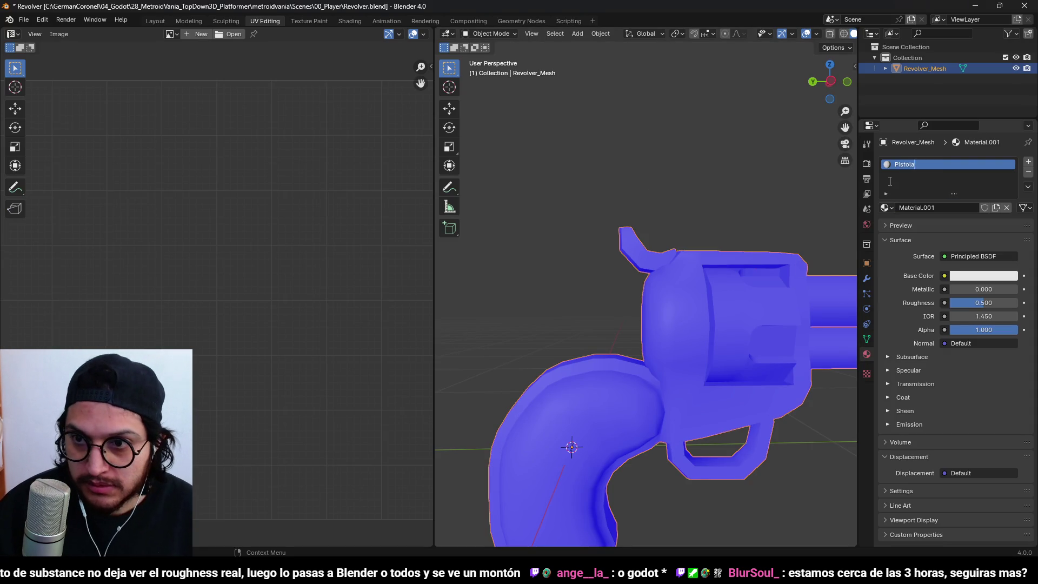
{"action": "key", "text": "Return"}
- Purge unused data-blocks, save Revolver.blend and switch to the Shading workspace
{"action": "left_click", "coordinate": [27, 21]}
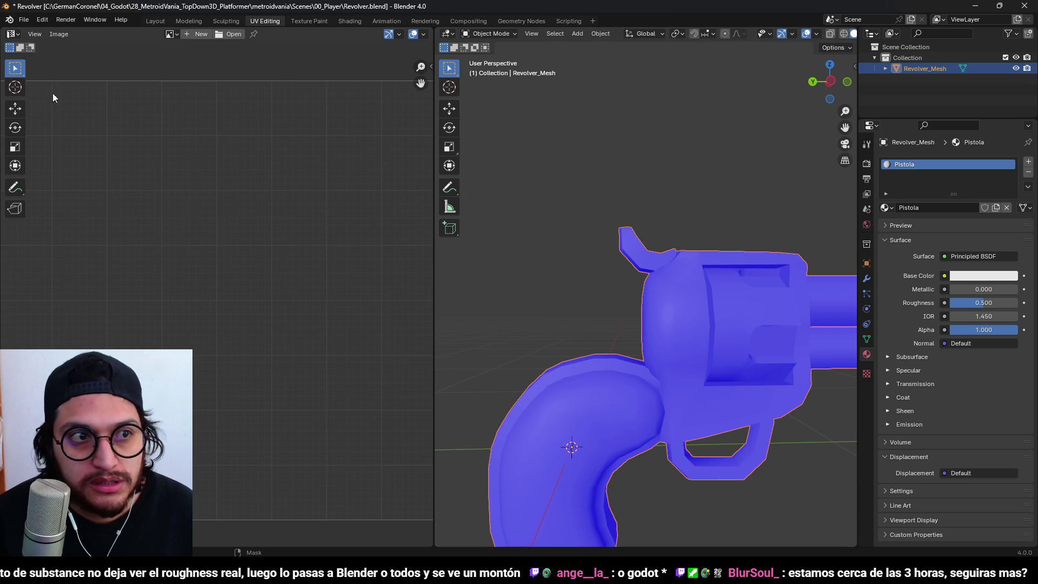
{"action": "left_click", "coordinate": [22, 19]}
{"action": "mouse_move", "coordinate": [76, 203]}
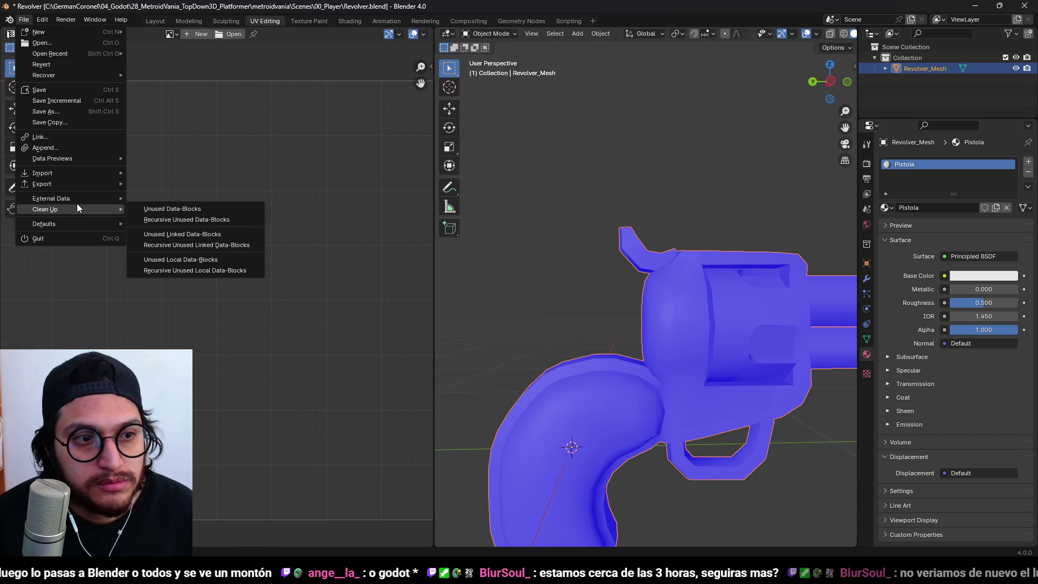
{"action": "left_click", "coordinate": [156, 209]}
{"action": "key", "text": "ctrl+s"}
{"action": "scroll", "coordinate": [576, 147], "scroll_direction": "down", "scroll_amount": 5}
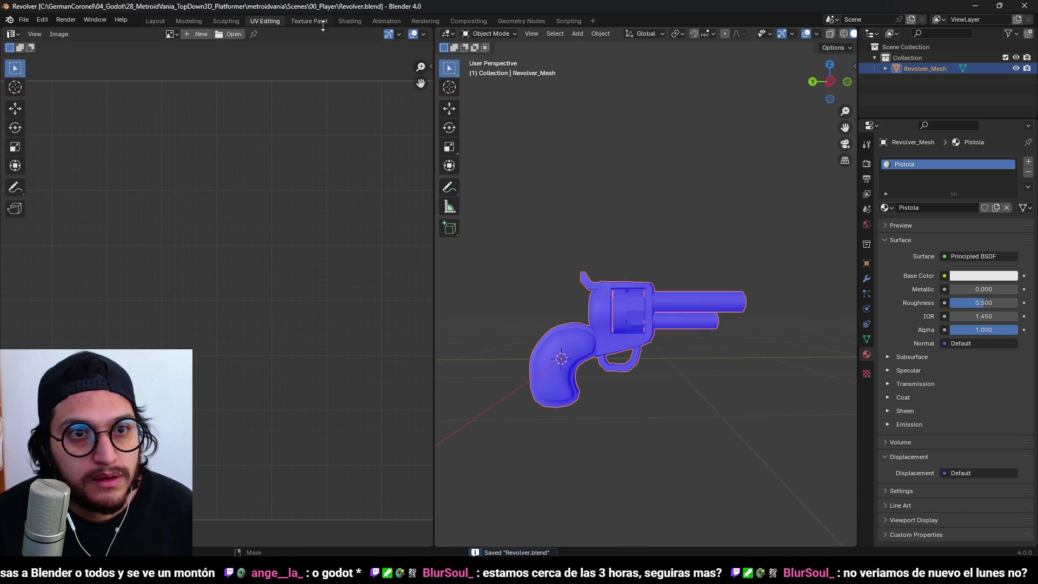
{"action": "left_click", "coordinate": [347, 22]}
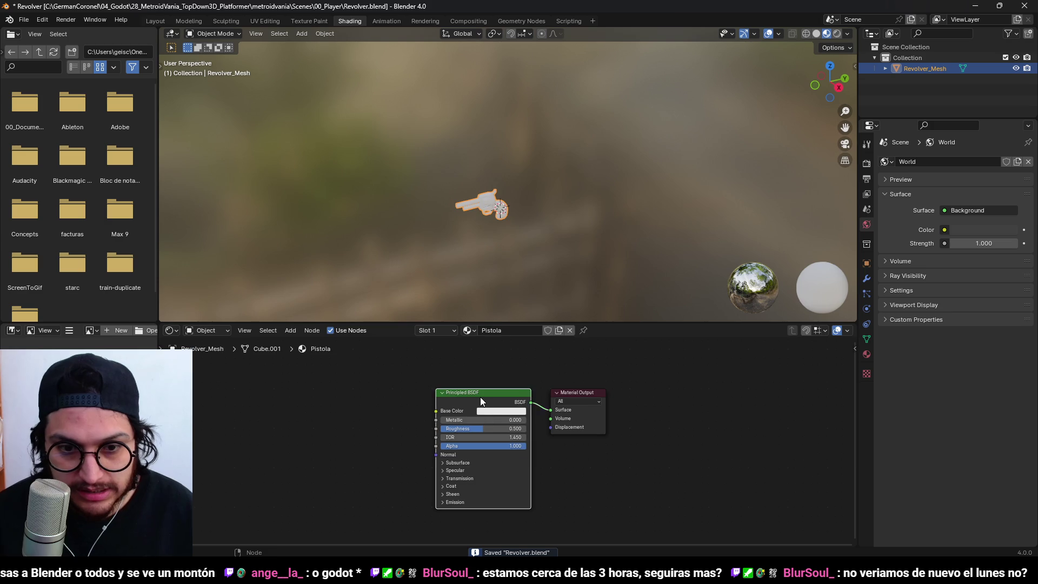
- Build the Pistola shader nodes from the four textures in 01_PlayerArt/00_Revolver
{"action": "key", "text": "ctrl+shift+t"}
{"action": "left_click", "coordinate": [280, 388]}
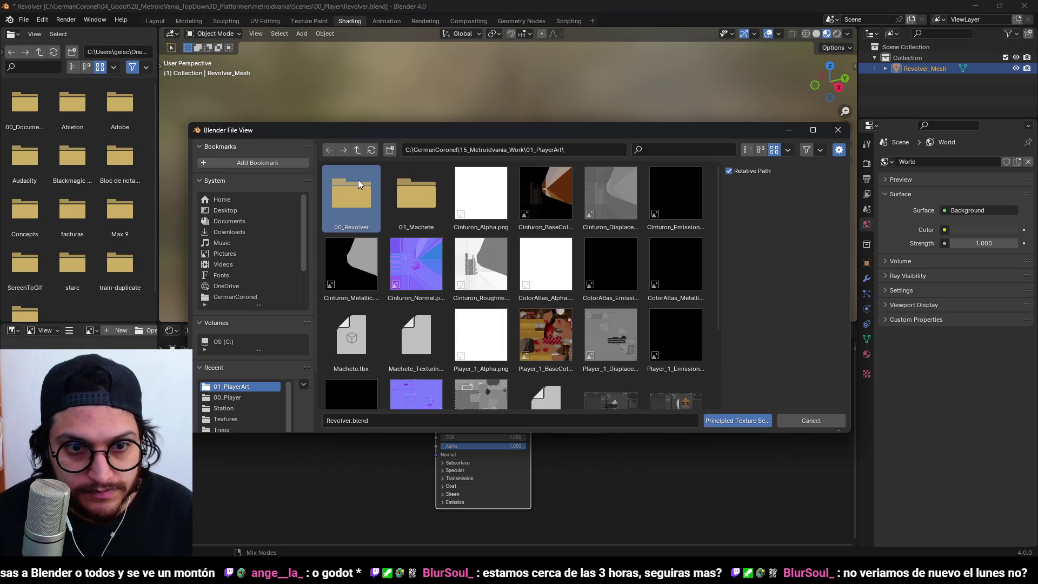
{"action": "left_click", "coordinate": [357, 184]}
{"action": "left_click_drag", "start_coordinate": [369, 210], "coordinate": [551, 215]}
{"action": "left_click", "coordinate": [767, 414]}
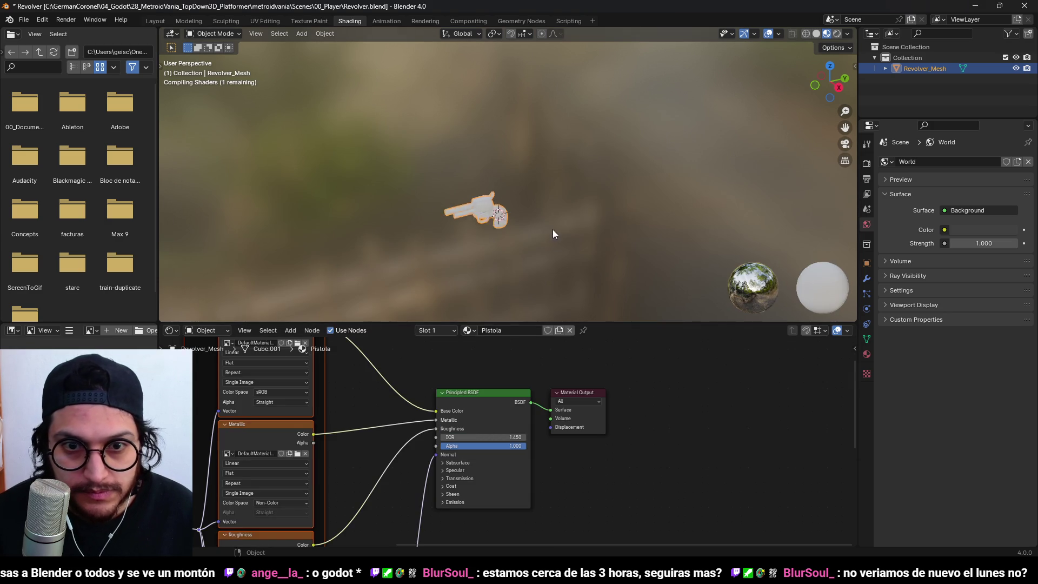
- Inspect the textured revolver, save Revolver.blend and close Blender
{"action": "scroll", "coordinate": [549, 146], "scroll_direction": "up", "scroll_amount": 3}
{"action": "scroll", "coordinate": [522, 137], "scroll_direction": "up", "scroll_amount": 2}
{"action": "scroll", "coordinate": [522, 137], "scroll_direction": "down", "scroll_amount": 4}
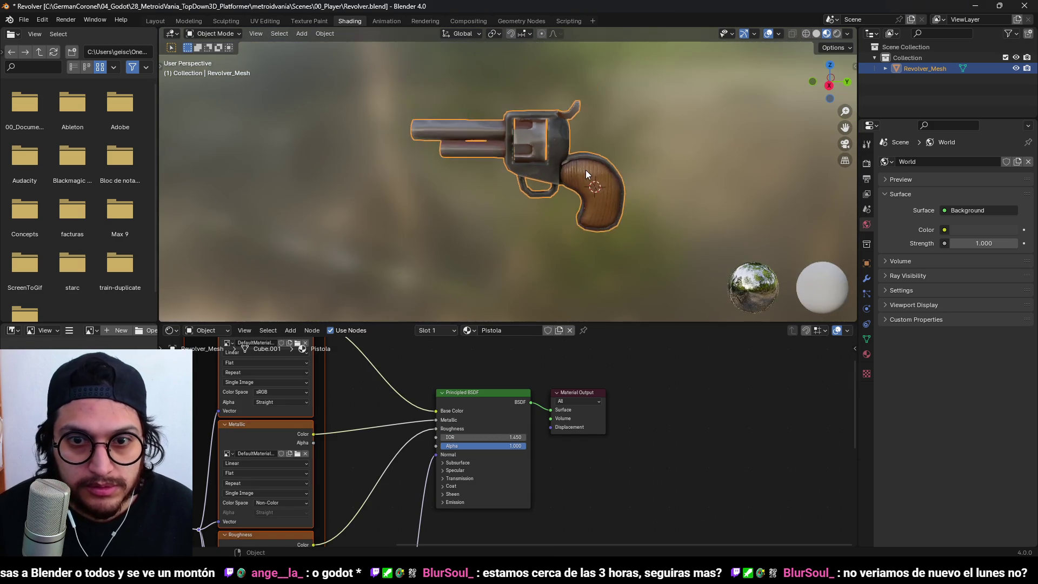
{"action": "scroll", "coordinate": [669, 214], "scroll_direction": "up", "scroll_amount": 4}
{"action": "left_click_drag", "start_coordinate": [669, 214], "coordinate": [412, 205]}
{"action": "scroll", "coordinate": [483, 212], "scroll_direction": "down", "scroll_amount": 3}
{"action": "mouse_move", "coordinate": [482, 213]}
{"action": "left_mouse_down"}
{"action": "mouse_move", "coordinate": [489, 176]}
{"action": "mouse_move", "coordinate": [644, 194]}
{"action": "left_mouse_up"}
{"action": "key", "text": "ctrl+s"}
{"action": "scroll", "coordinate": [640, 244], "scroll_direction": "up", "scroll_amount": 1}
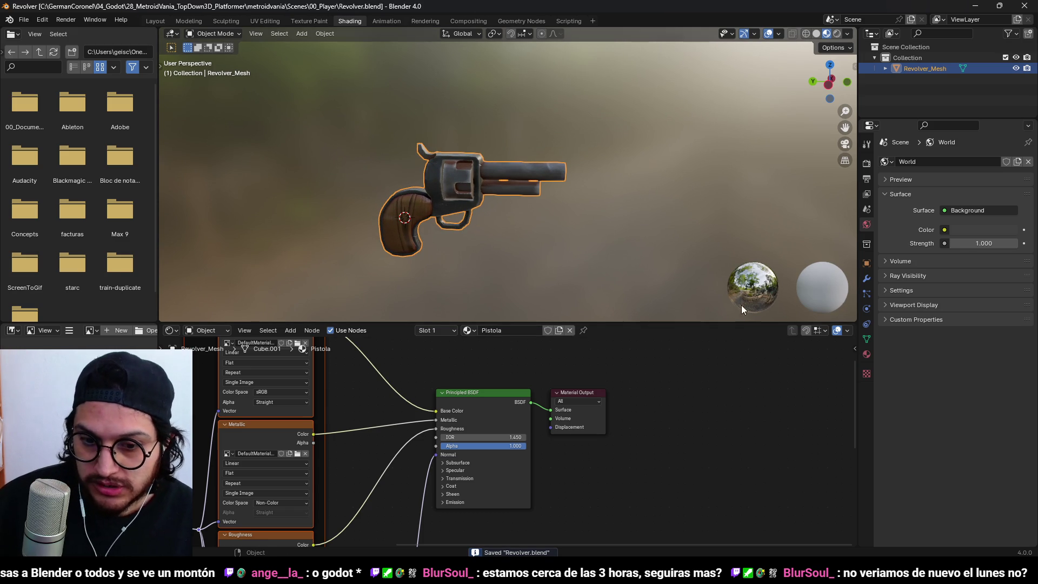
{"action": "left_click", "coordinate": [1021, 5]}
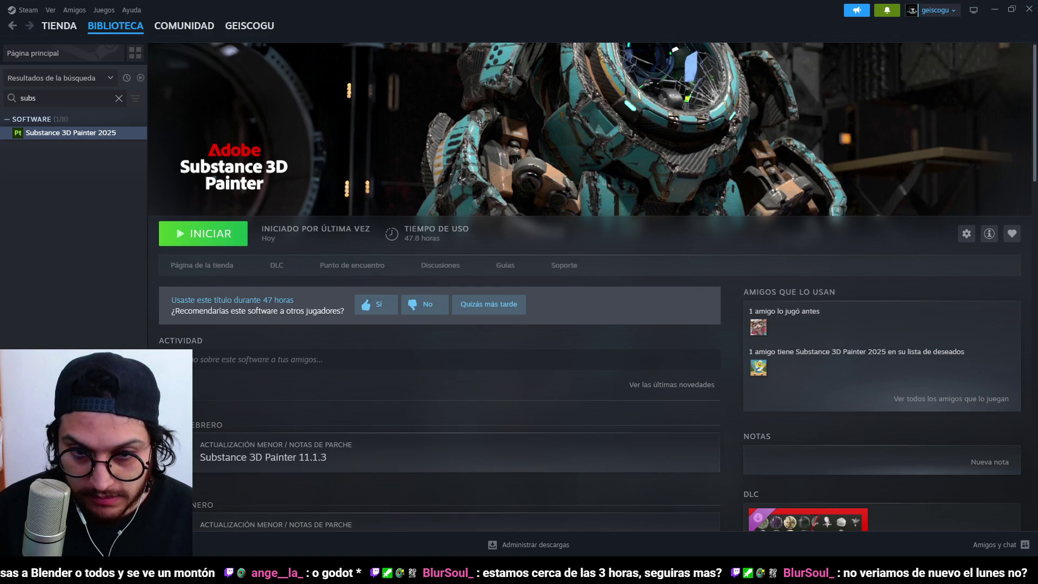
- Switch from Steam to the Godot editor and let the texture reimport finish
{"action": "key", "text": "alt+Tab"}
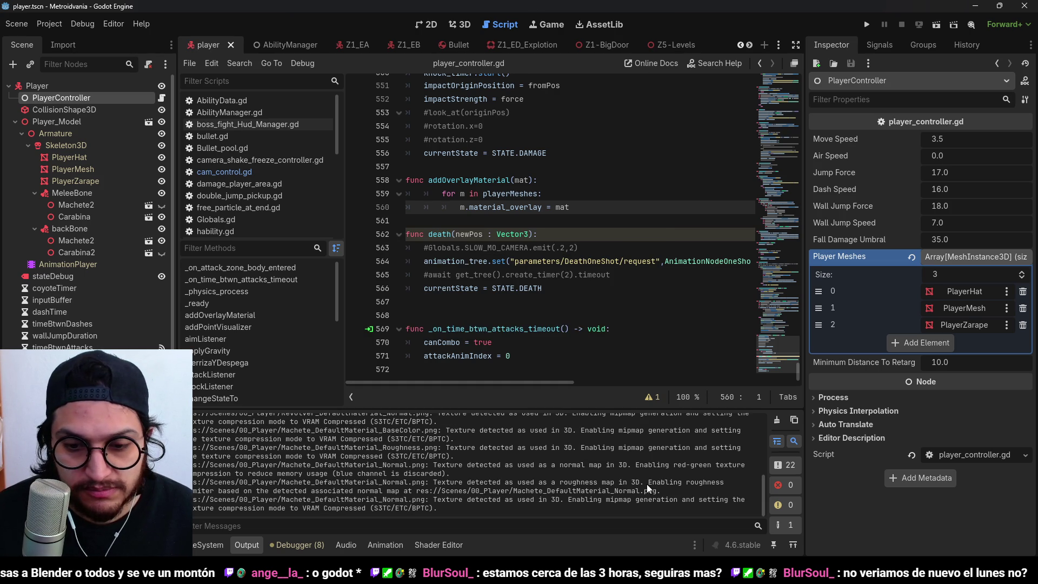
- View the player in 3D, then open Z5-Levels, zoom out and select the Player
{"action": "left_click", "coordinate": [460, 25]}
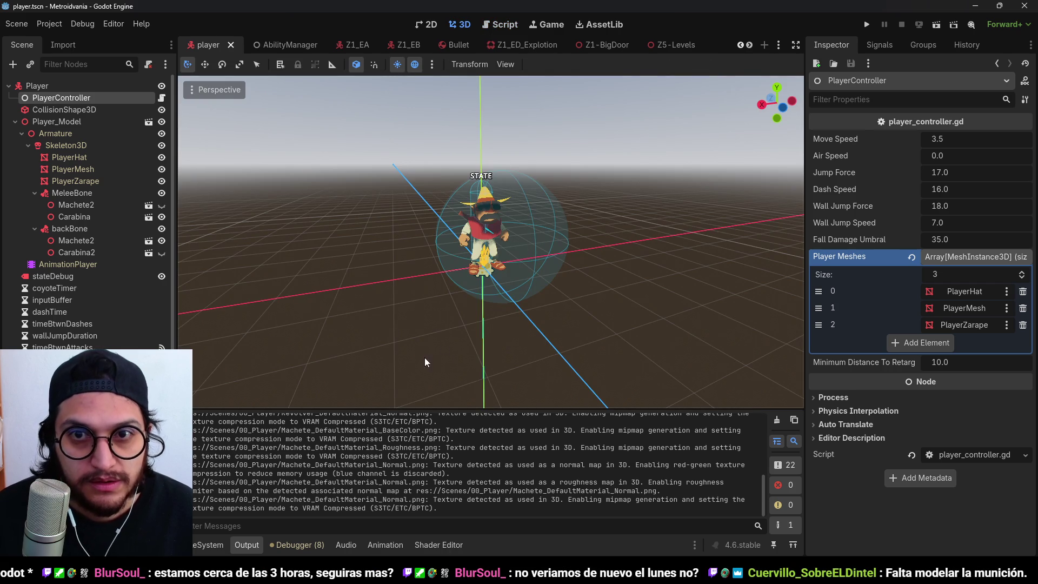
{"action": "mouse_move", "coordinate": [675, 49]}
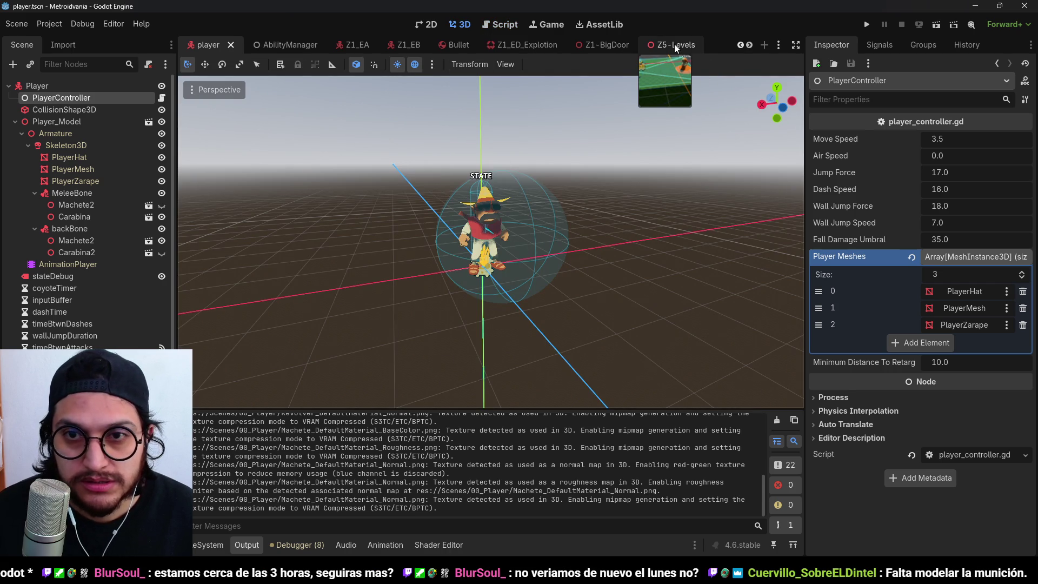
{"action": "left_click", "coordinate": [676, 47]}
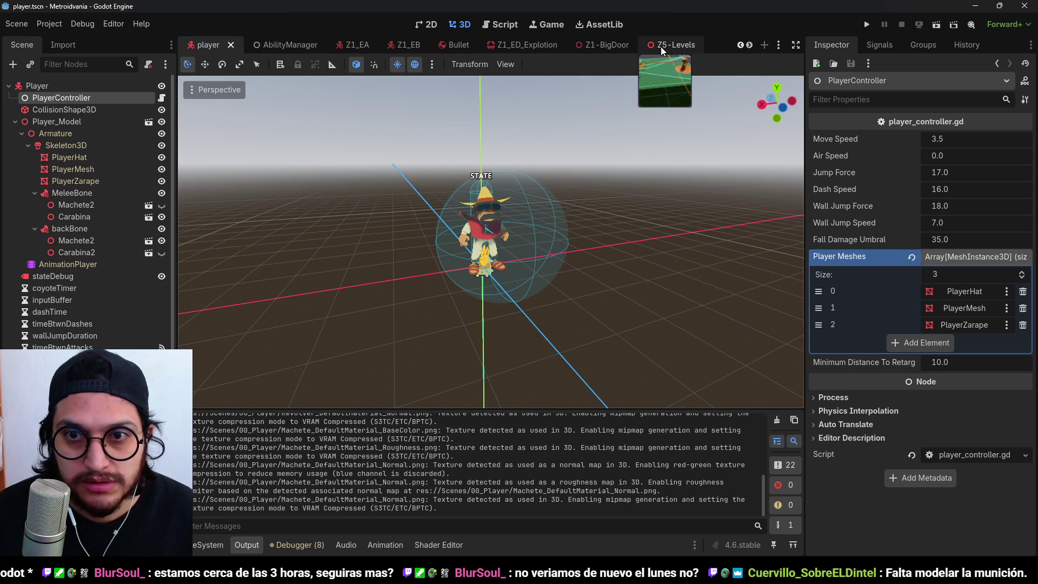
{"action": "scroll", "coordinate": [635, 88], "scroll_direction": "down", "scroll_amount": 5}
{"action": "left_click", "coordinate": [43, 169]}
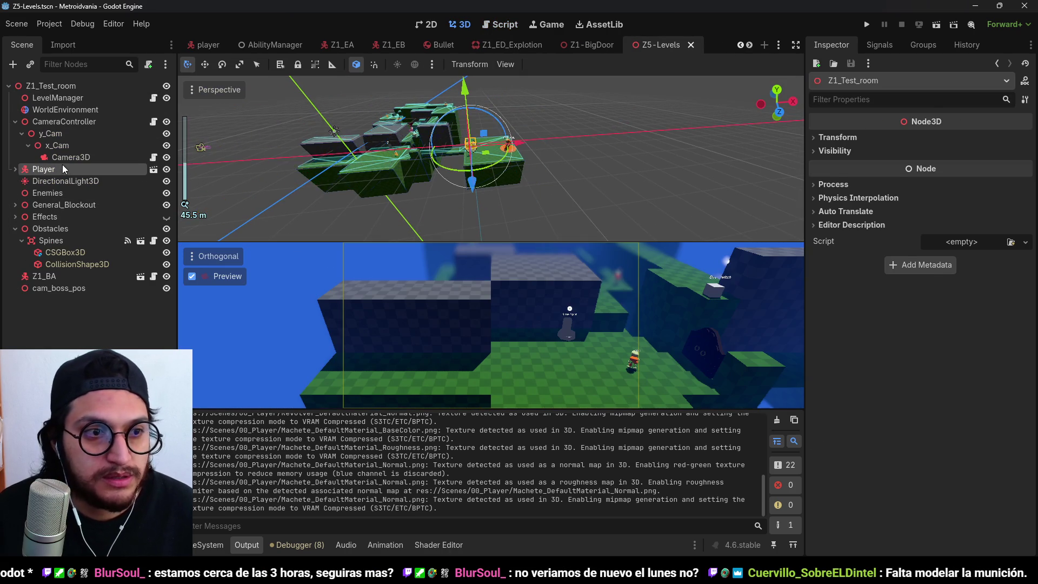
- Move the Player along X, raise it slightly, and save the Z5-Levels scene
{"action": "left_click_drag", "start_coordinate": [567, 133], "coordinate": [476, 168]}
{"action": "scroll", "coordinate": [468, 81], "scroll_direction": "up", "scroll_amount": 5}
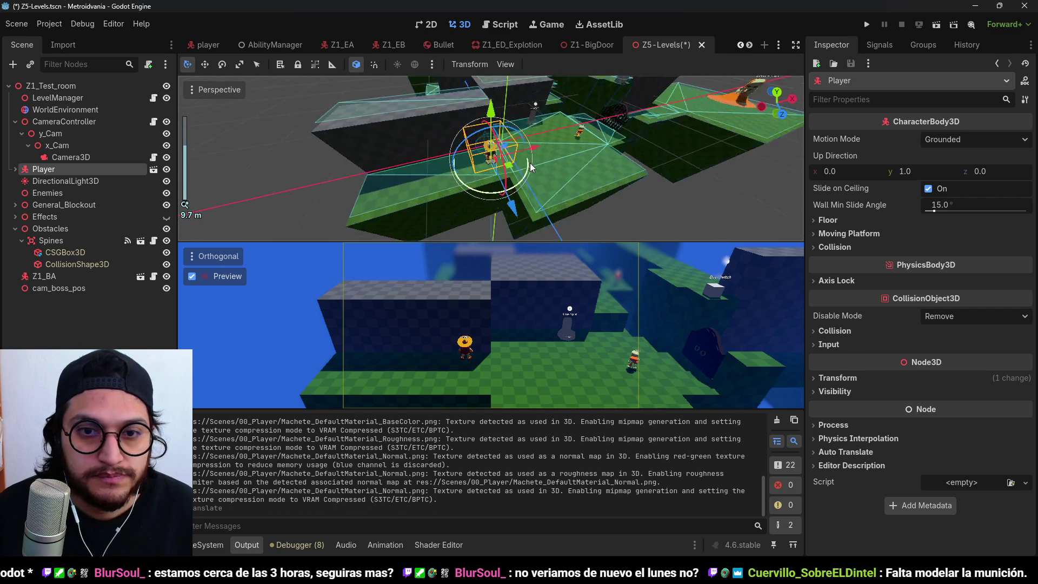
{"action": "left_click_drag", "start_coordinate": [481, 135], "coordinate": [542, 187]}
{"action": "key", "text": "ctrl+s"}
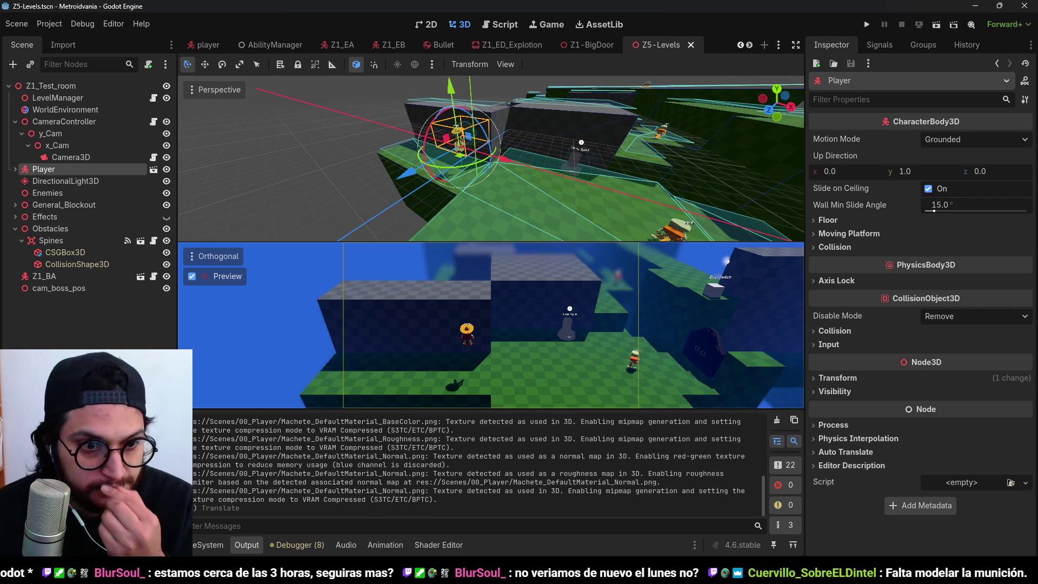
- Show the FileSystem panel, open Scenes/00_Player, and make the panel taller
{"action": "left_click", "coordinate": [208, 545]}
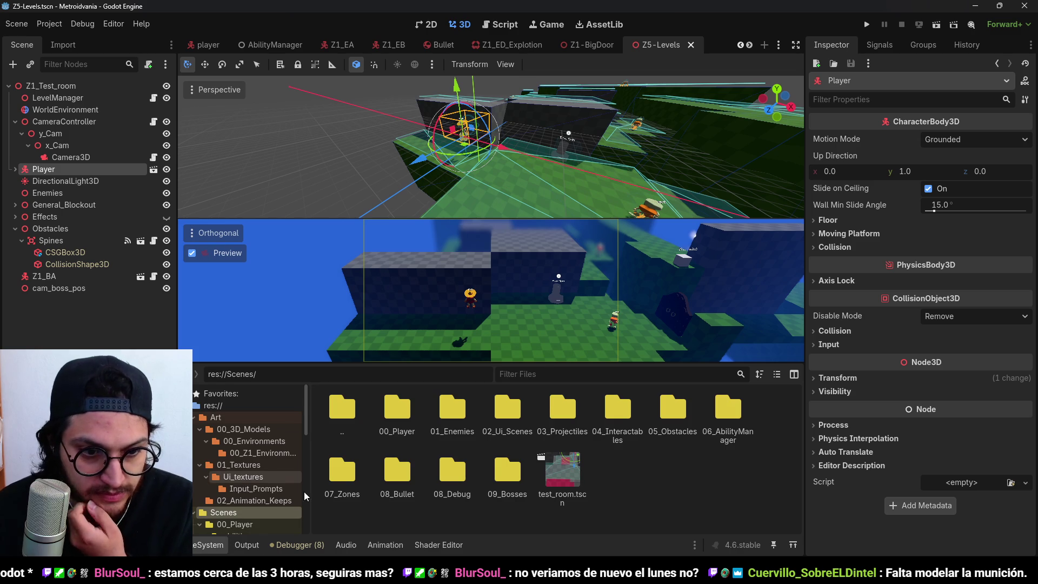
{"action": "scroll", "coordinate": [277, 468], "scroll_direction": "down", "scroll_amount": 3}
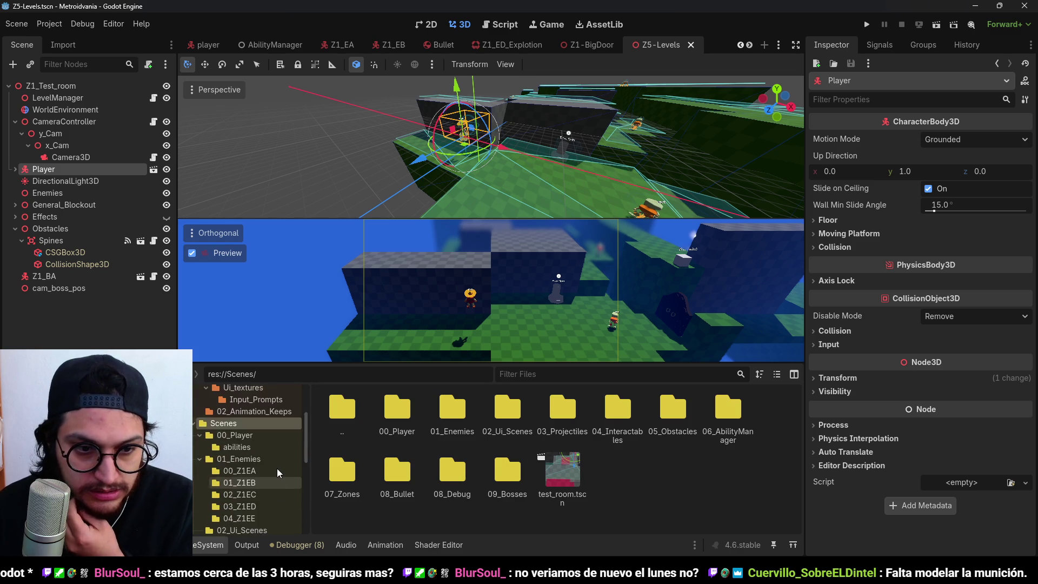
{"action": "scroll", "coordinate": [253, 465], "scroll_direction": "up", "scroll_amount": 3}
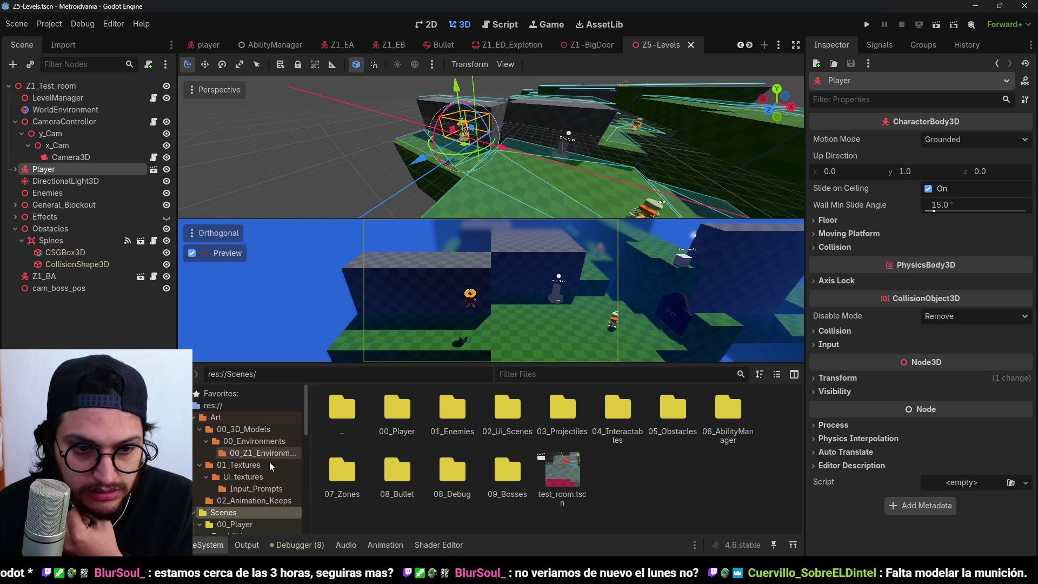
{"action": "scroll", "coordinate": [264, 495], "scroll_direction": "down", "scroll_amount": 3}
{"action": "left_click", "coordinate": [241, 471]}
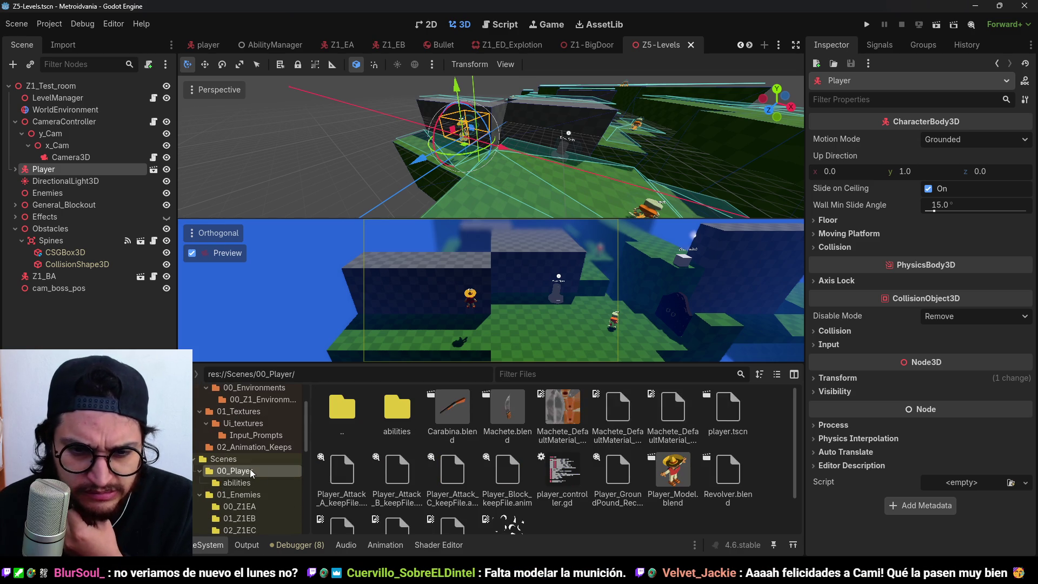
{"action": "scroll", "coordinate": [690, 502], "scroll_direction": "down", "scroll_amount": 1}
{"action": "scroll", "coordinate": [622, 459], "scroll_direction": "up", "scroll_amount": 1}
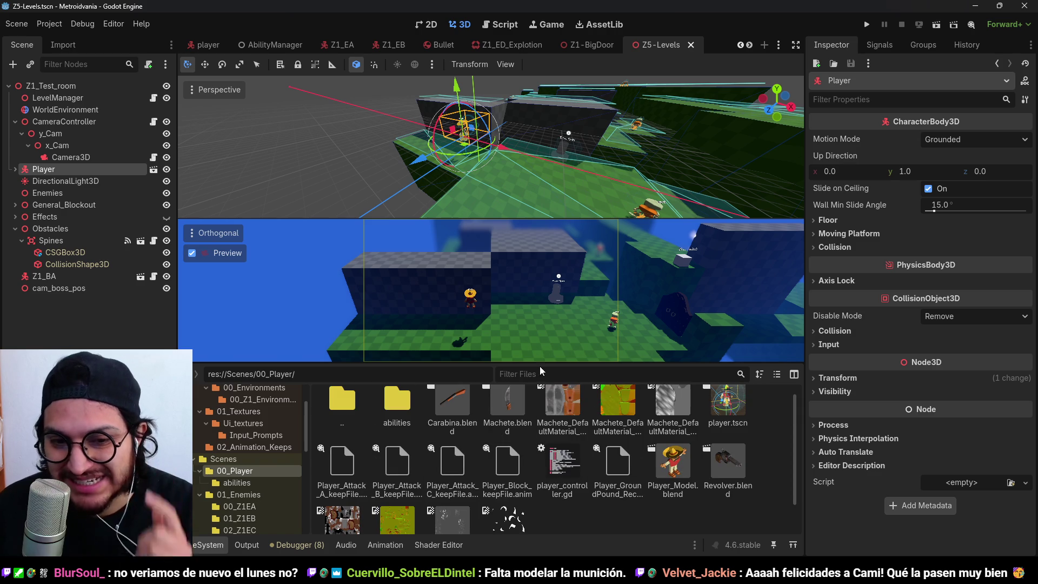
{"action": "left_click_drag", "start_coordinate": [532, 363], "coordinate": [534, 316]}
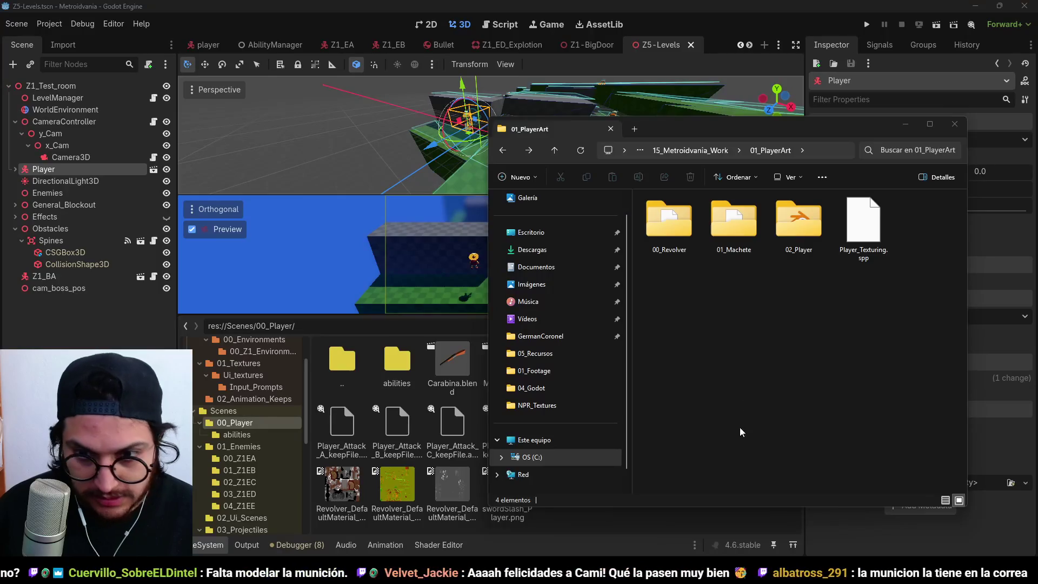
- Select Revolver.blend in Godot, then open the 00_Revolver folder in File Explorer
{"action": "left_click", "coordinate": [343, 489]}
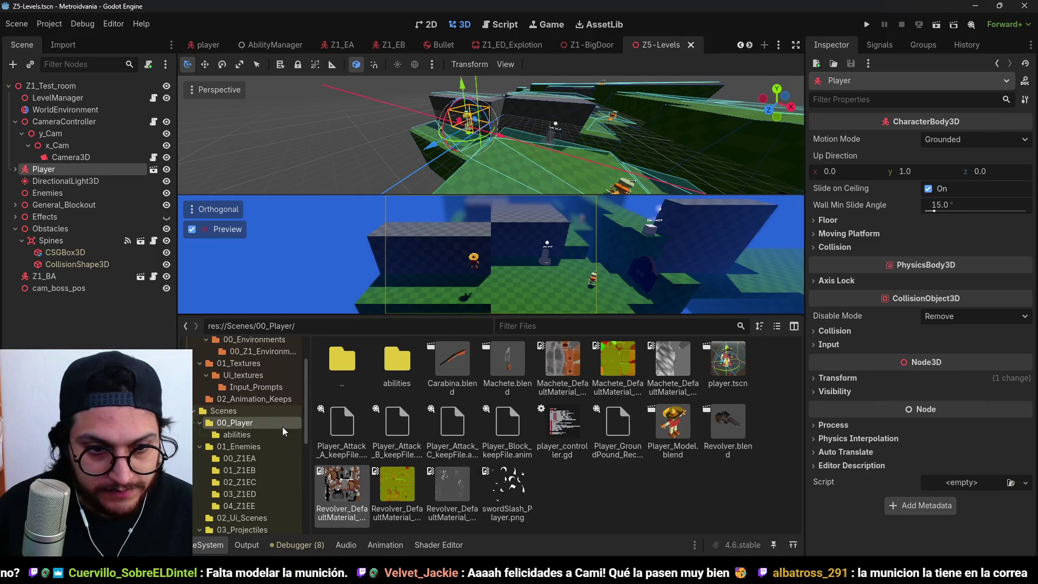
{"action": "left_click", "coordinate": [724, 427]}
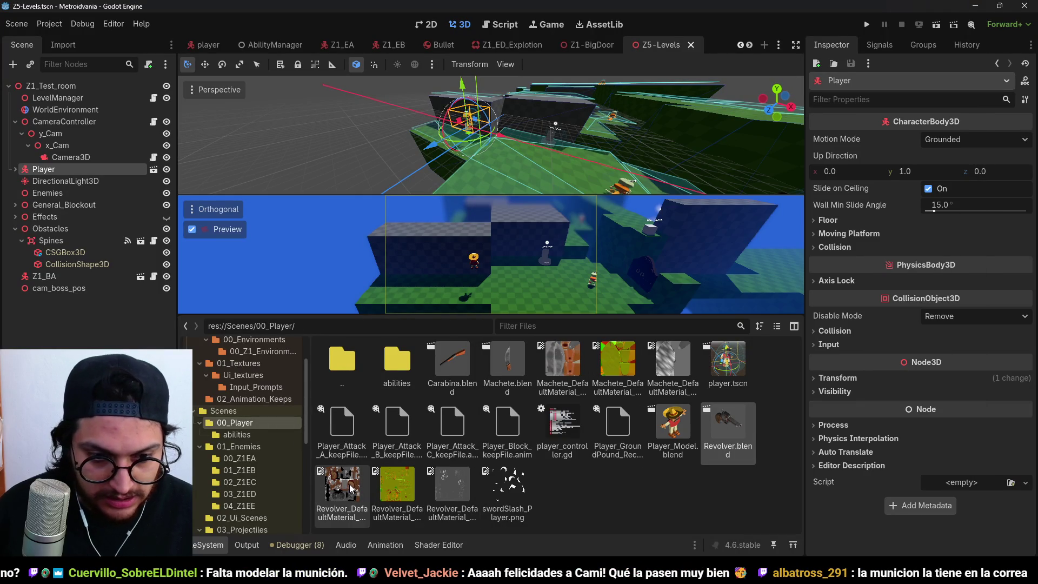
{"action": "key", "text": "alt+Tab"}
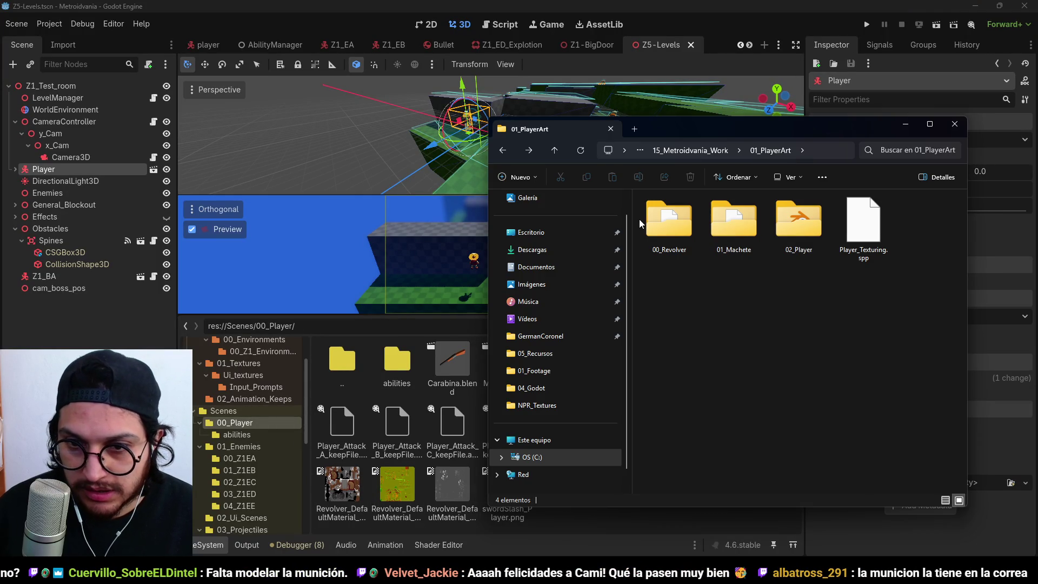
{"action": "double_click", "coordinate": [669, 219]}
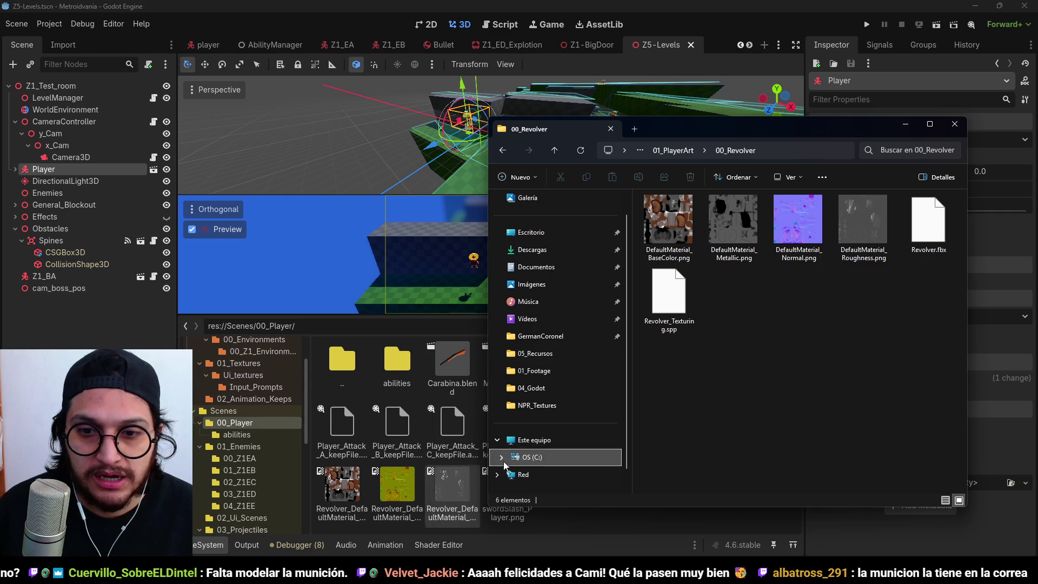
- Add a 'Revolver' folder under Scenes/00_Player and move Revolver.blend into it
{"action": "left_click", "coordinate": [582, 516]}
{"action": "right_click", "coordinate": [600, 476]}
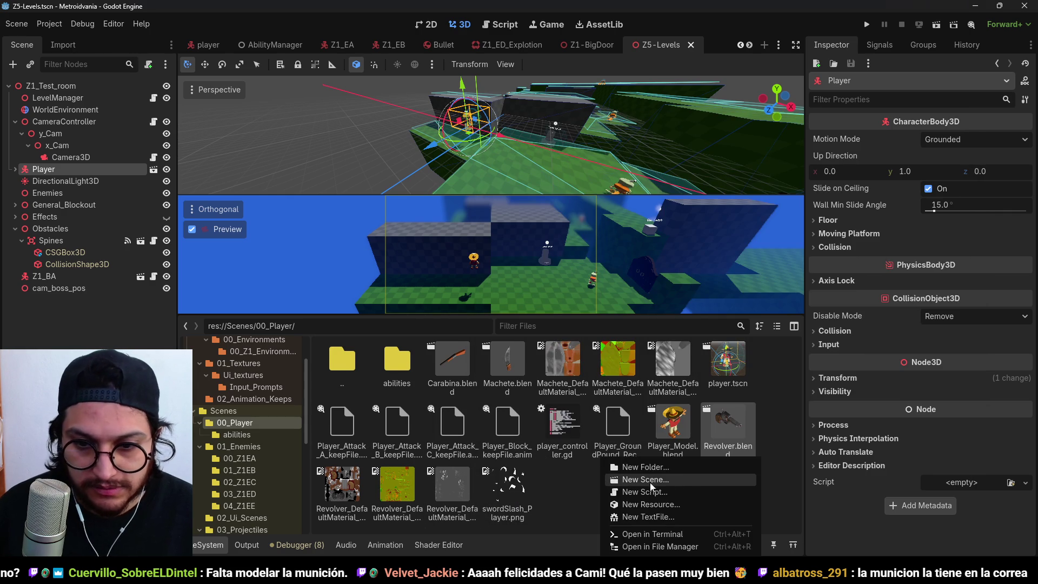
{"action": "left_click", "coordinate": [680, 471]}
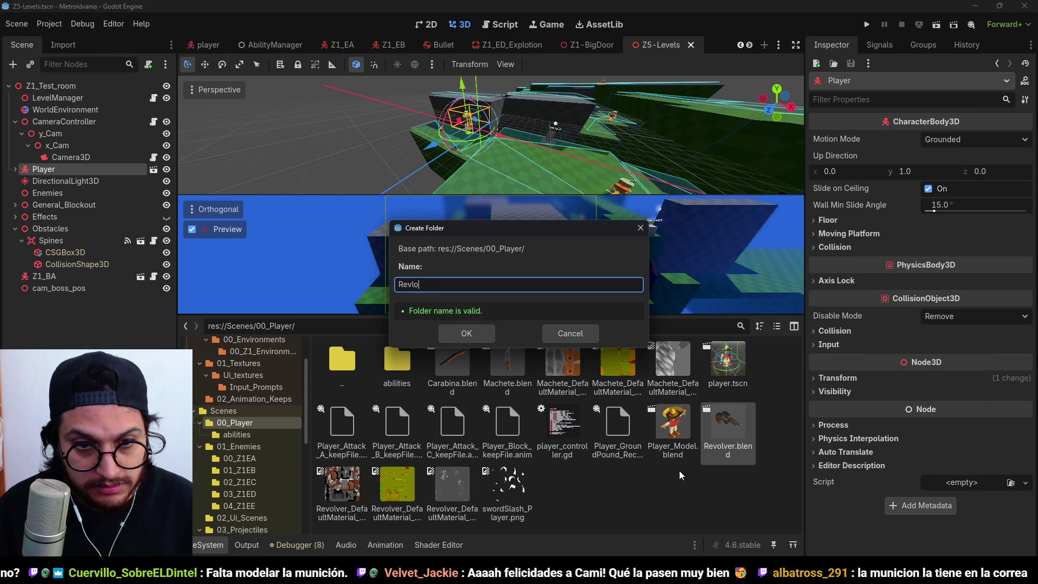
{"action": "type", "text": "lver"}
{"action": "key", "text": "Return"}
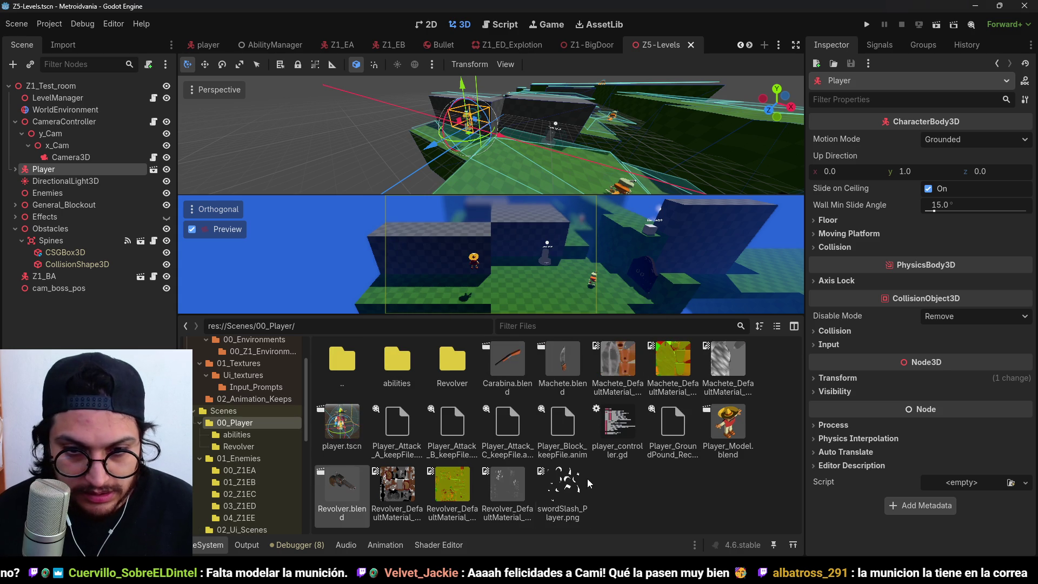
{"action": "mouse_move", "coordinate": [339, 490]}
{"action": "left_mouse_down"}
{"action": "mouse_move", "coordinate": [407, 433]}
{"action": "mouse_move", "coordinate": [441, 367]}
{"action": "left_mouse_up"}
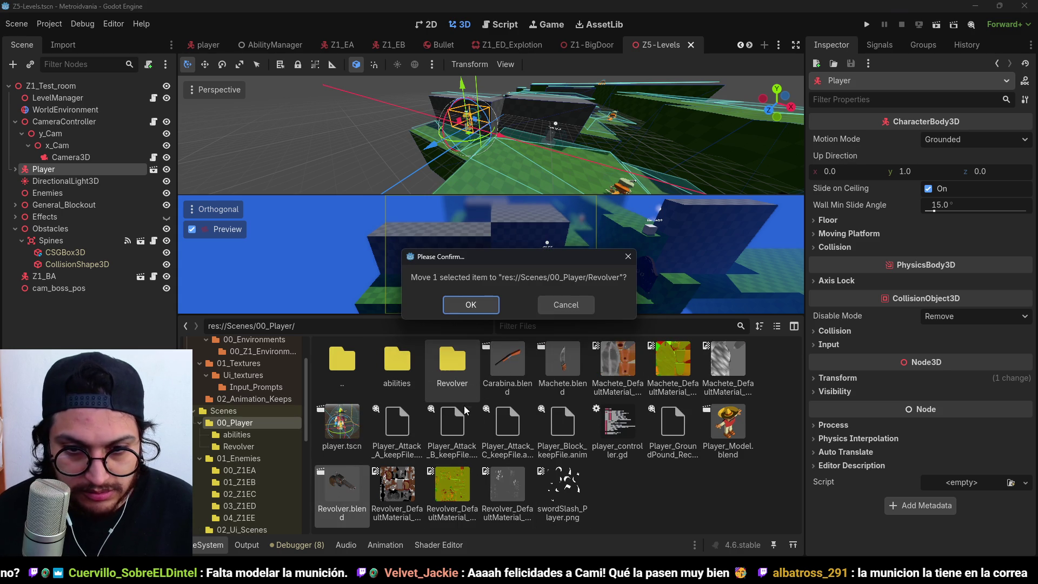
{"action": "left_click", "coordinate": [465, 306]}
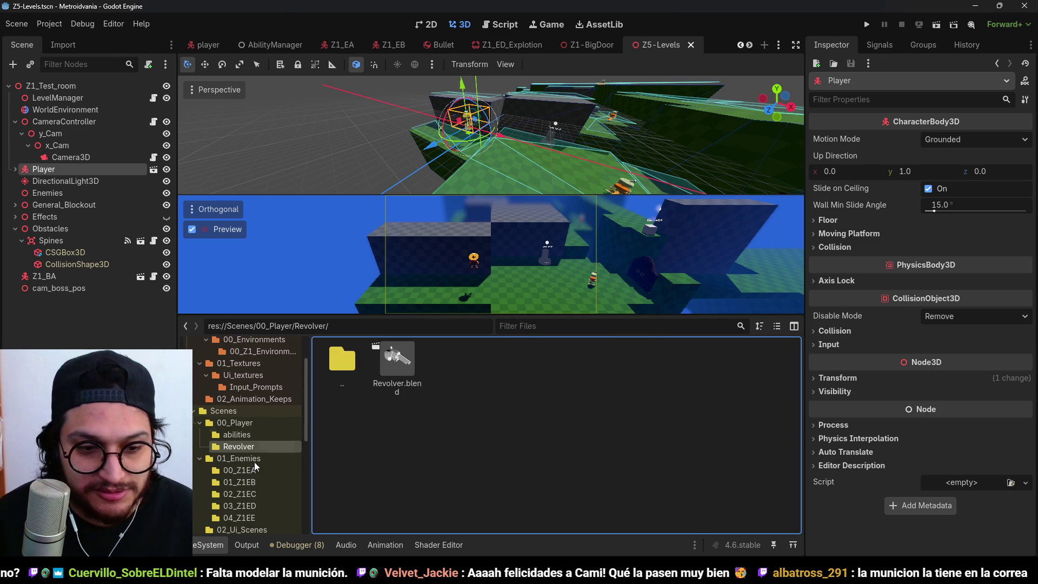
{"action": "scroll", "coordinate": [241, 446], "scroll_direction": "down", "scroll_amount": 2}
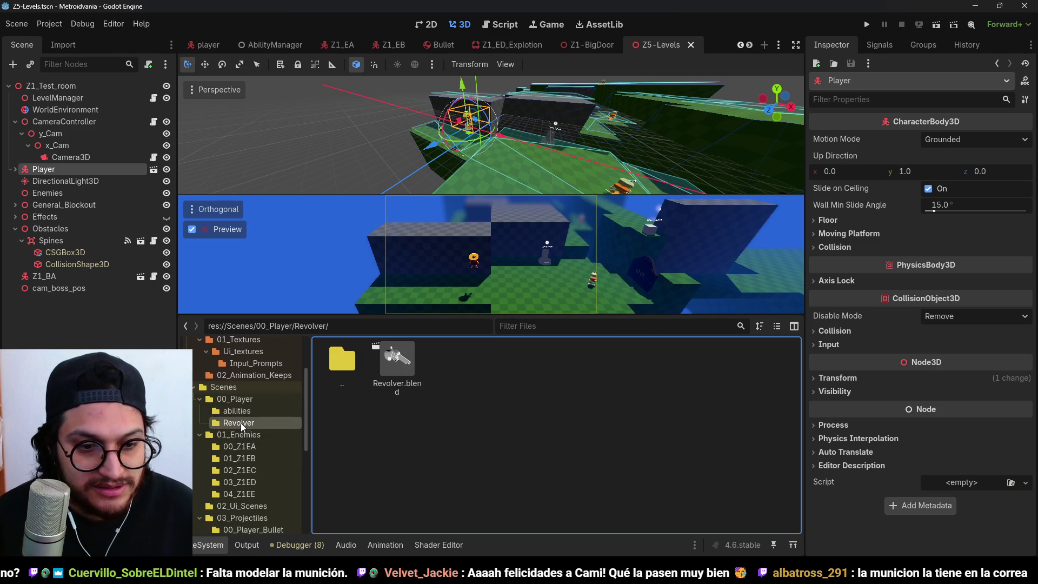
- Add a 'Machete' folder under 00_Player, move Machete.blend into it, and return to 00_Player
{"action": "left_click", "coordinate": [242, 398]}
{"action": "right_click", "coordinate": [657, 527]}
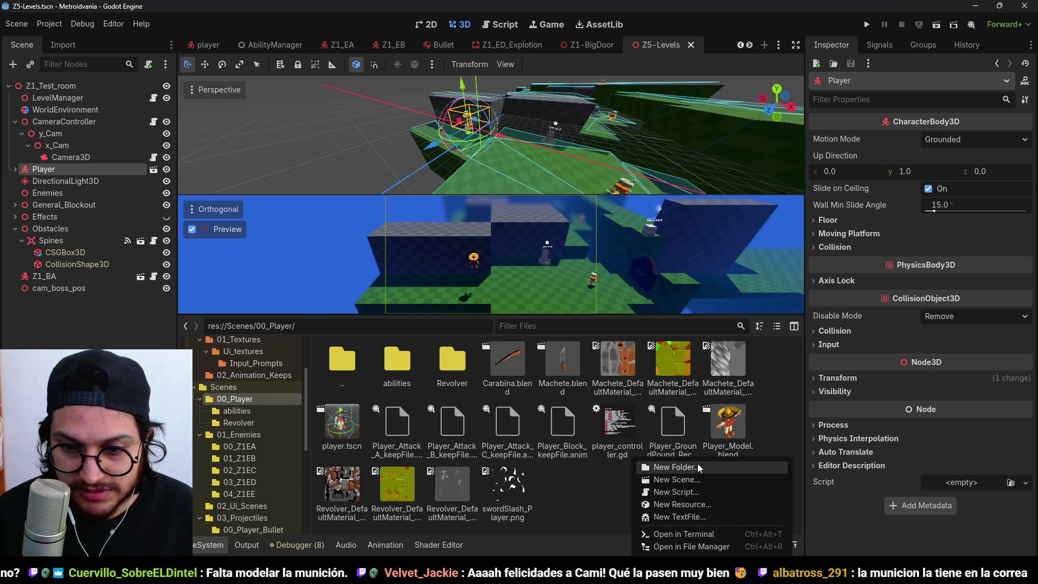
{"action": "left_click", "coordinate": [697, 465]}
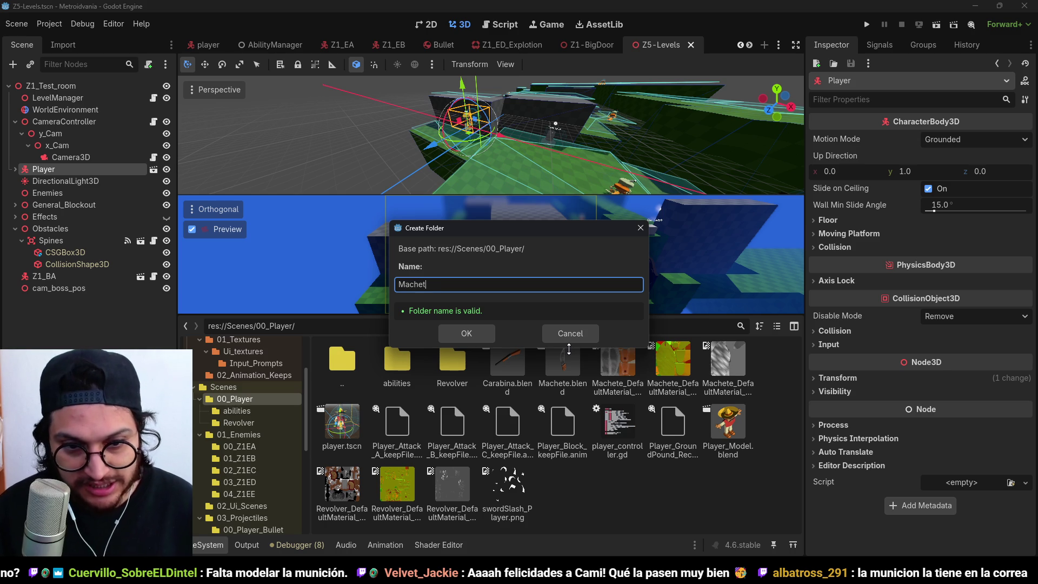
{"action": "type", "text": "e"}
{"action": "key", "text": "Return"}
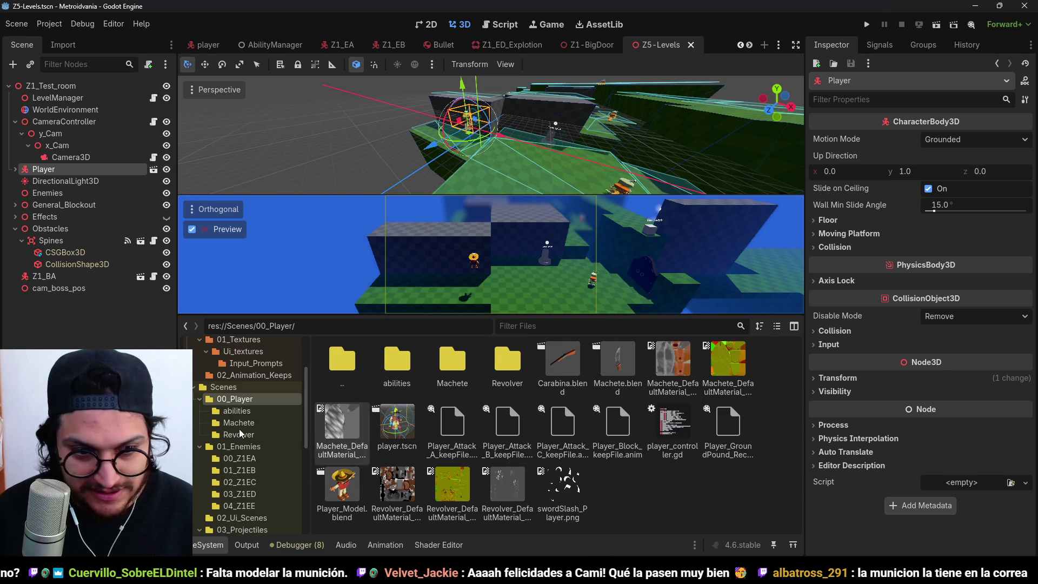
{"action": "left_click_drag", "start_coordinate": [618, 368], "coordinate": [463, 368]}
{"action": "left_click", "coordinate": [463, 307]}
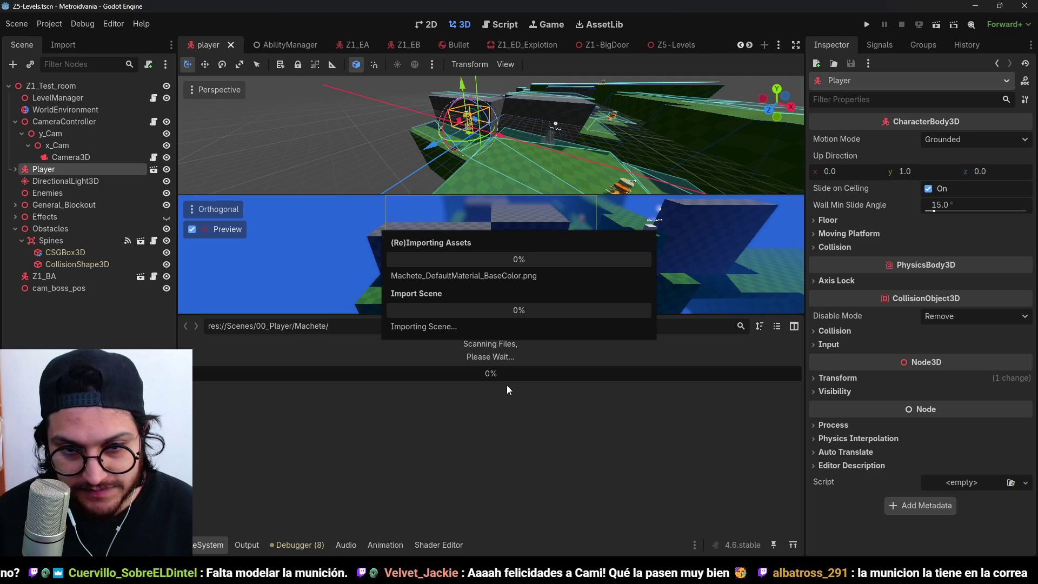
{"action": "double_click", "coordinate": [356, 363]}
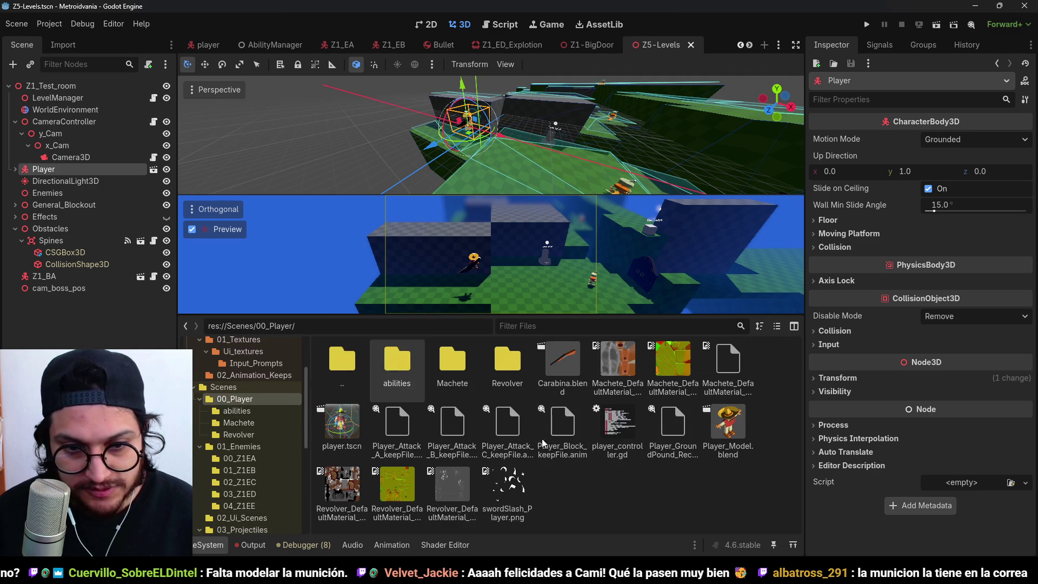
{"action": "right_click", "coordinate": [253, 398]}
- Open the 00_Player folder in the system file browser
{"action": "left_click", "coordinate": [387, 536]}
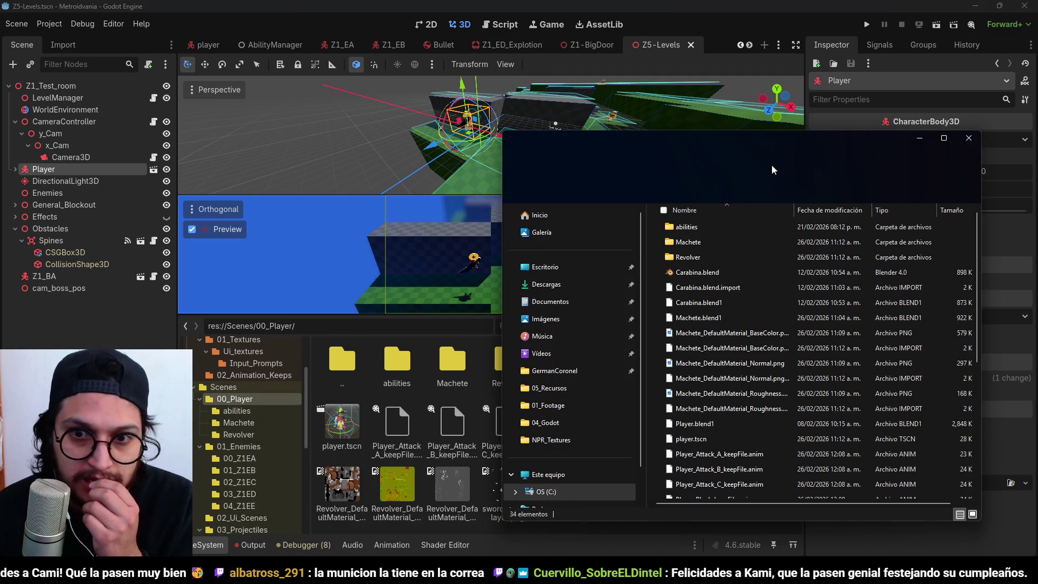
{"action": "scroll", "coordinate": [640, 314], "scroll_direction": "up", "scroll_amount": 3, "text": "ctrl"}
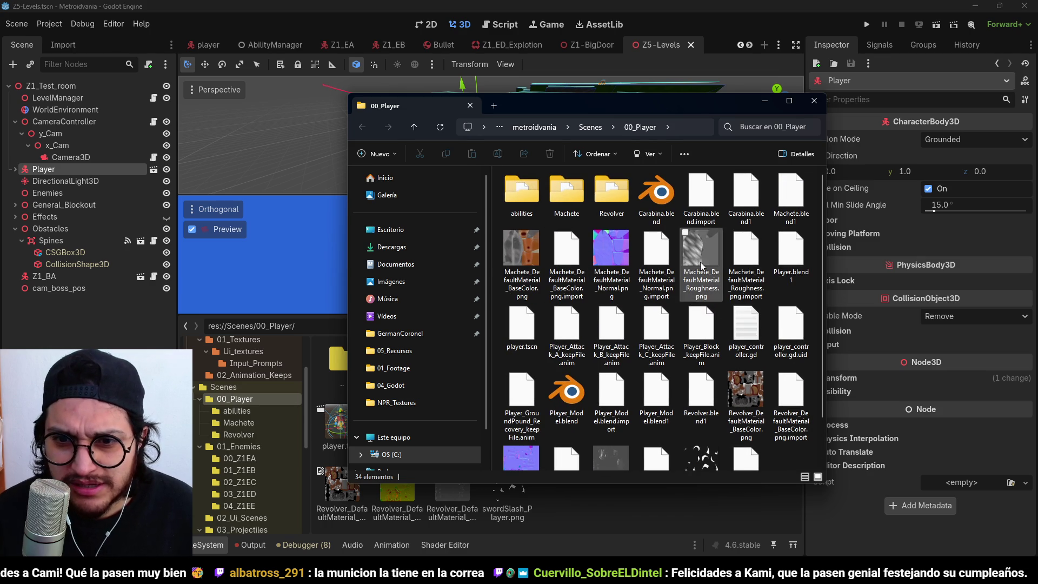
{"action": "scroll", "coordinate": [767, 339], "scroll_direction": "down", "scroll_amount": 1}
{"action": "scroll", "coordinate": [757, 339], "scroll_direction": "up", "scroll_amount": 1}
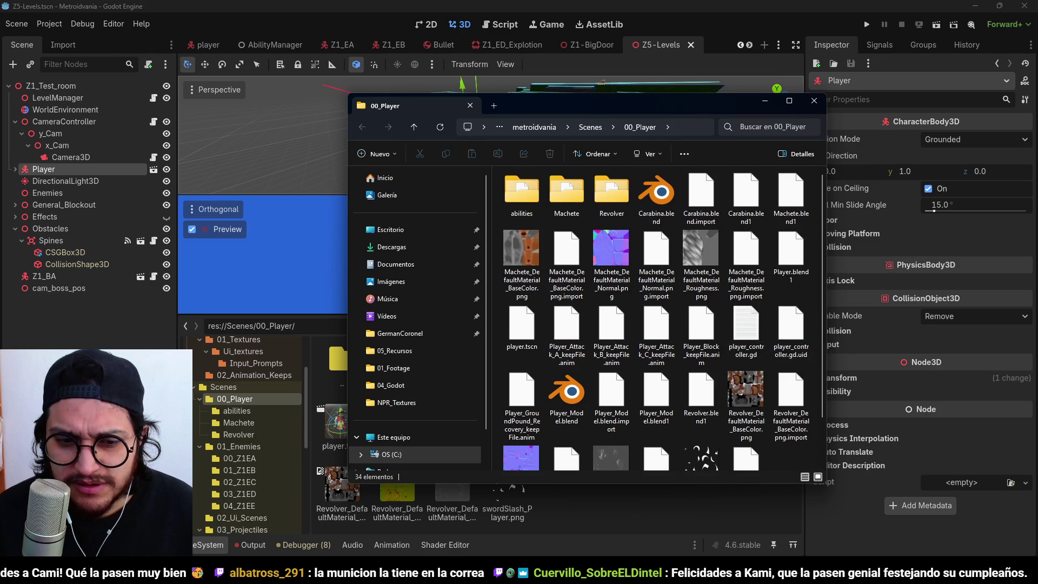
- Browse to the 02_Player art folder and preview the Player_1_BaseColor texture
{"action": "key", "text": "alt+Tab"}
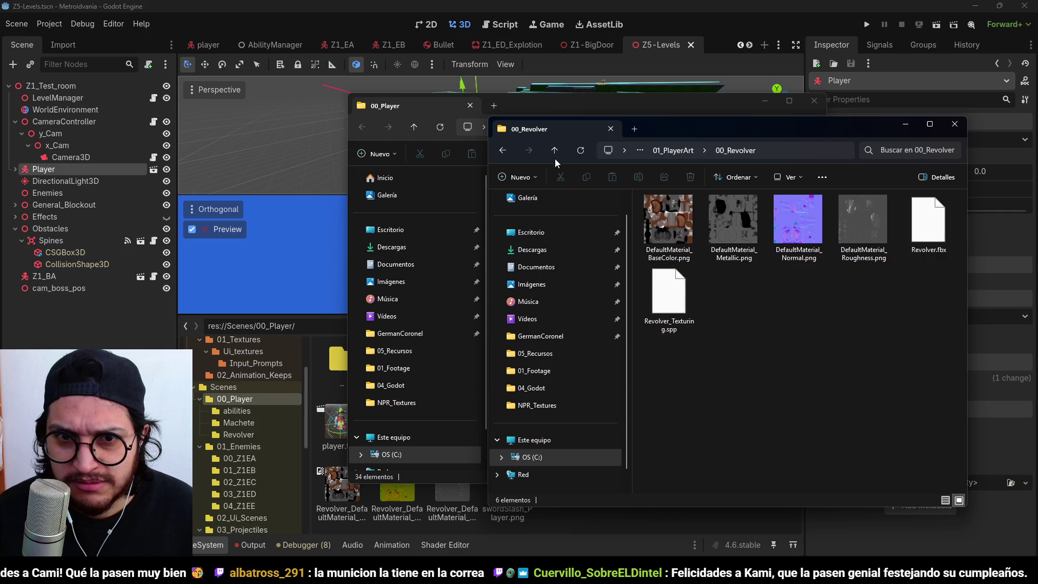
{"action": "left_click", "coordinate": [554, 151]}
{"action": "double_click", "coordinate": [786, 228]}
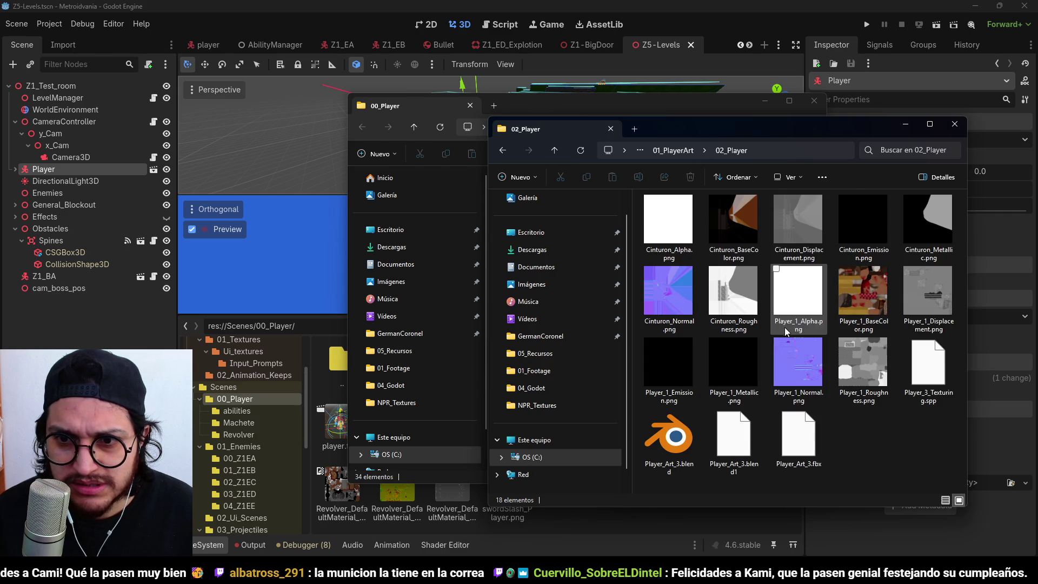
{"action": "double_click", "coordinate": [882, 306]}
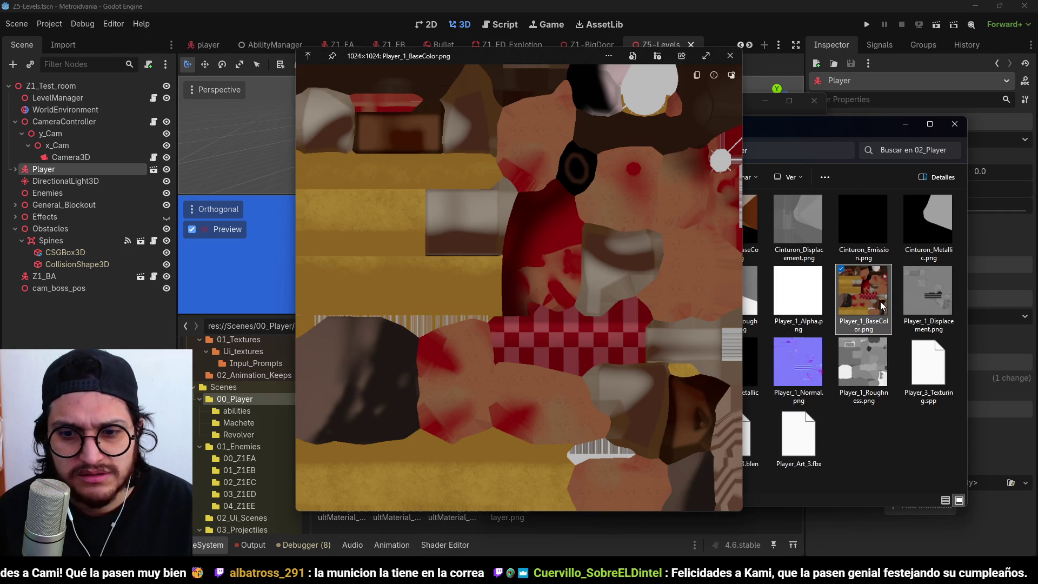
{"action": "key", "text": "Escape"}
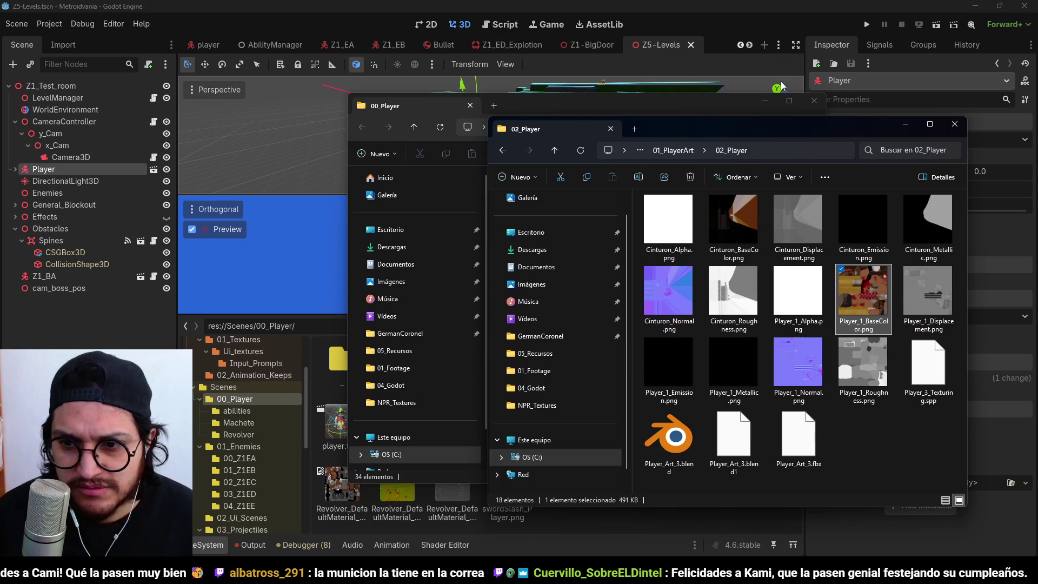
- Create a new Player_Textures folder inside 00_Player and open it
{"action": "left_click", "coordinate": [691, 109]}
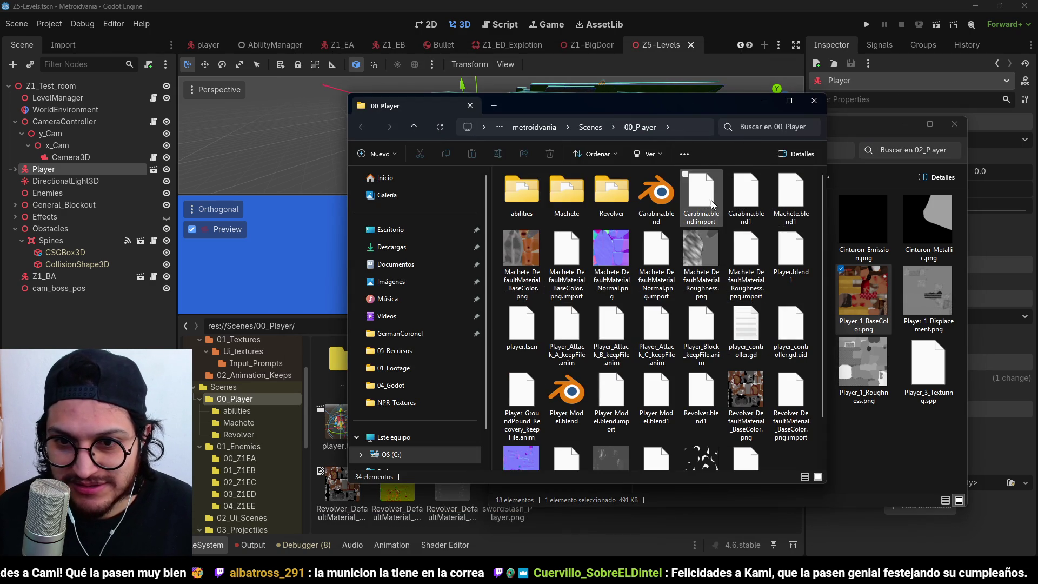
{"action": "left_click", "coordinate": [687, 208]}
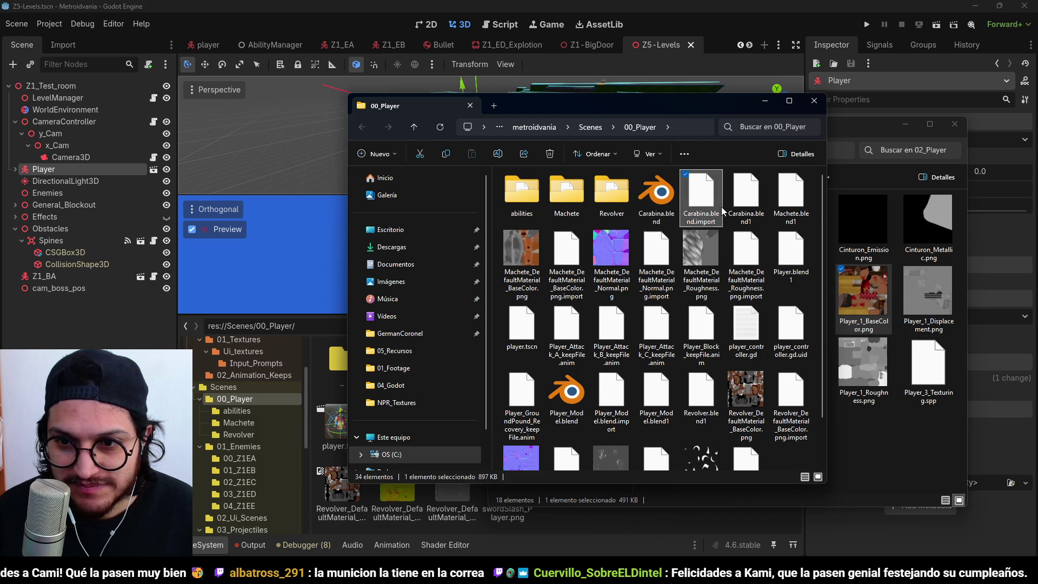
{"action": "scroll", "coordinate": [741, 302], "scroll_direction": "down", "scroll_amount": 1}
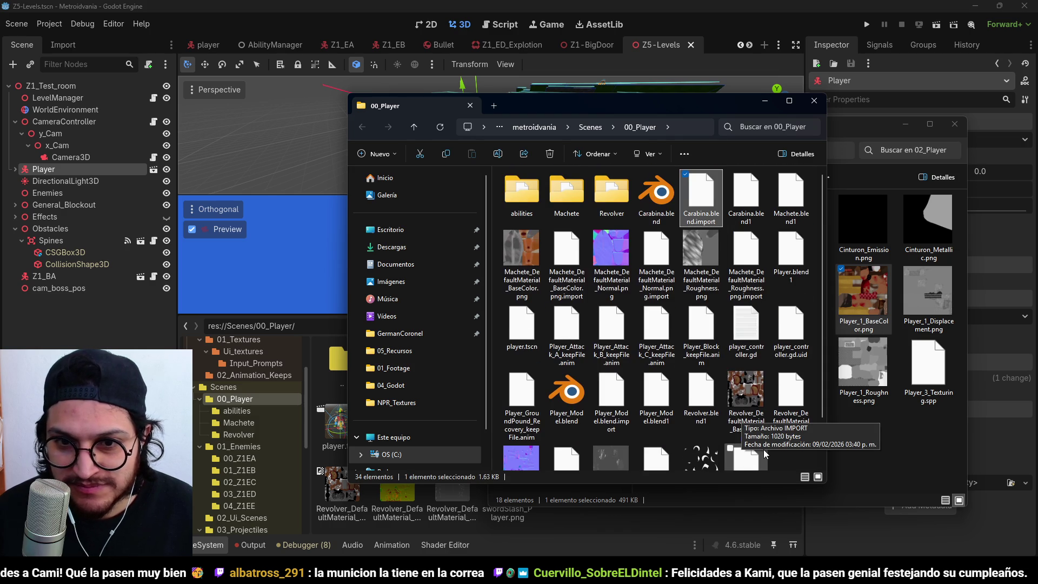
{"action": "scroll", "coordinate": [801, 392], "scroll_direction": "up", "scroll_amount": 1}
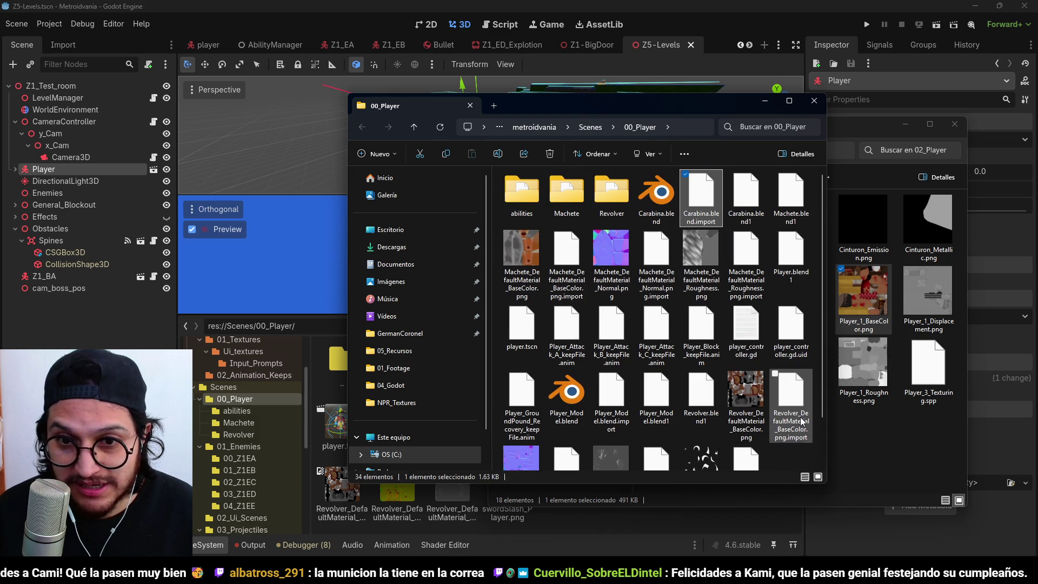
{"action": "right_click", "coordinate": [793, 452]}
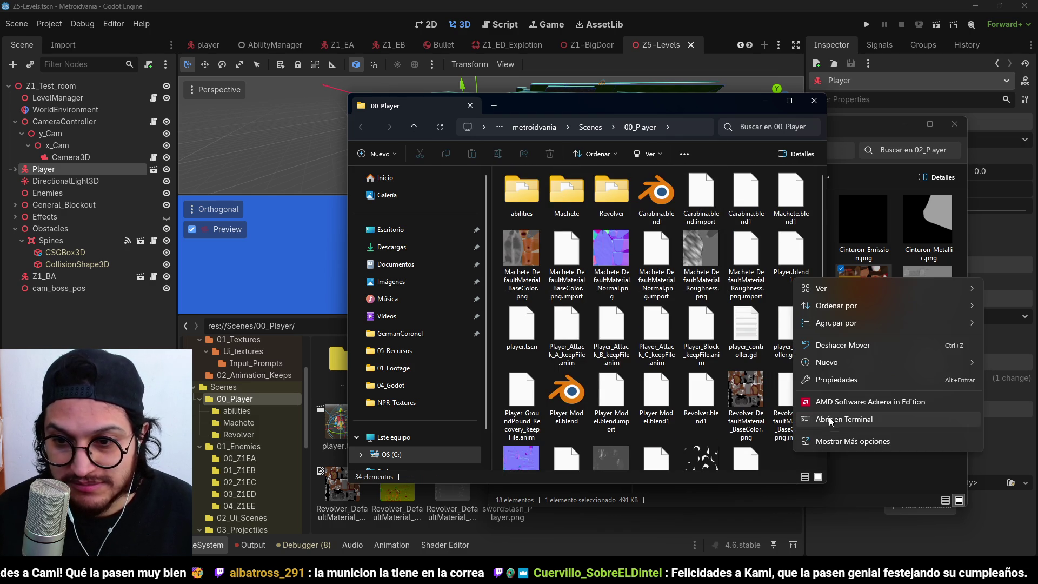
{"action": "mouse_move", "coordinate": [837, 363]}
{"action": "left_click", "coordinate": [761, 367]}
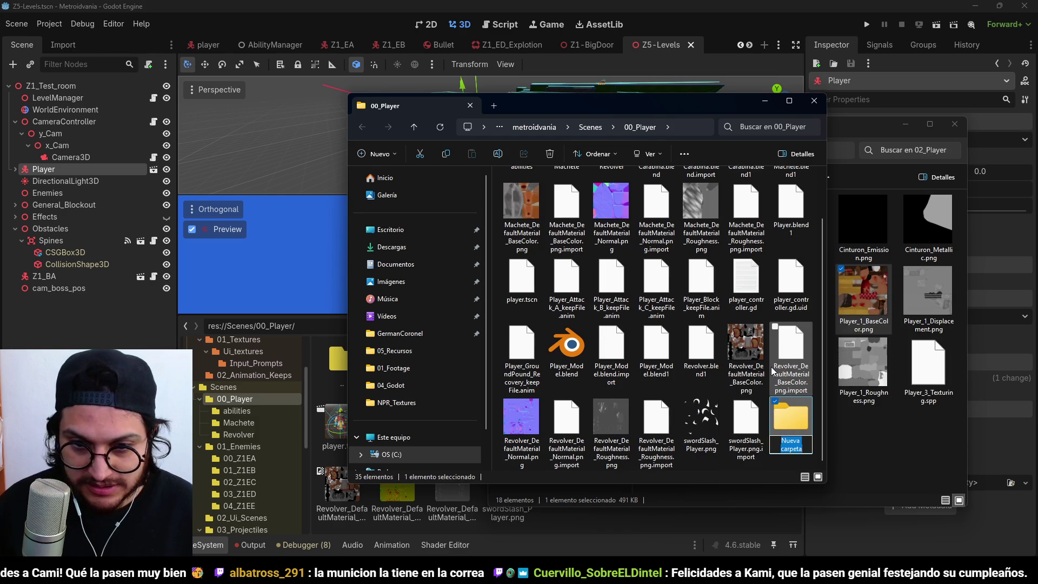
{"action": "type", "text": "res"}
{"action": "key", "text": "Return"}
{"action": "double_click", "coordinate": [776, 429]}
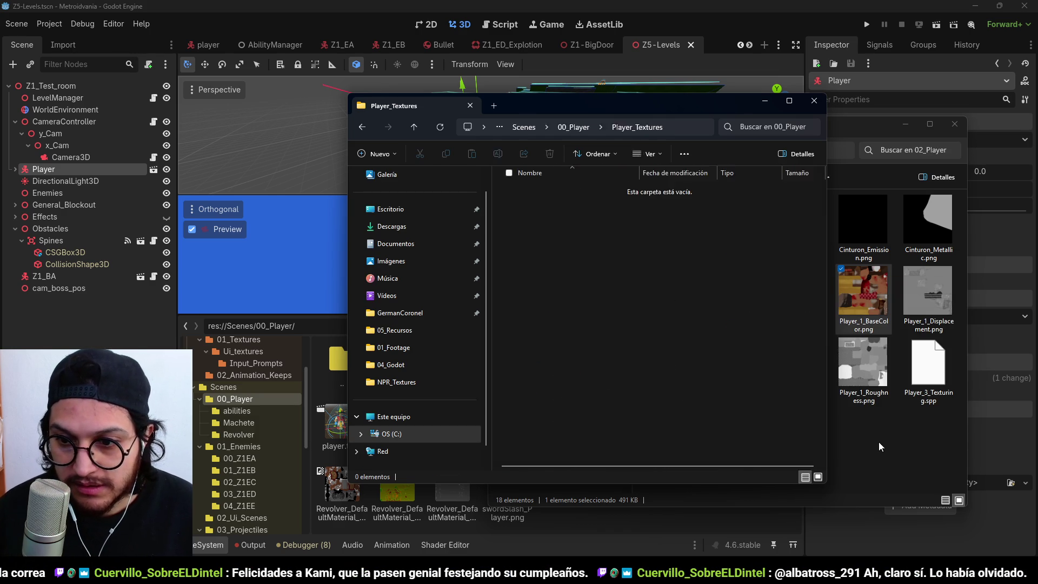
- Move the Cinturon and Player_1 texture images from 02_Player into Player_Textures
{"action": "left_click", "coordinate": [877, 448]}
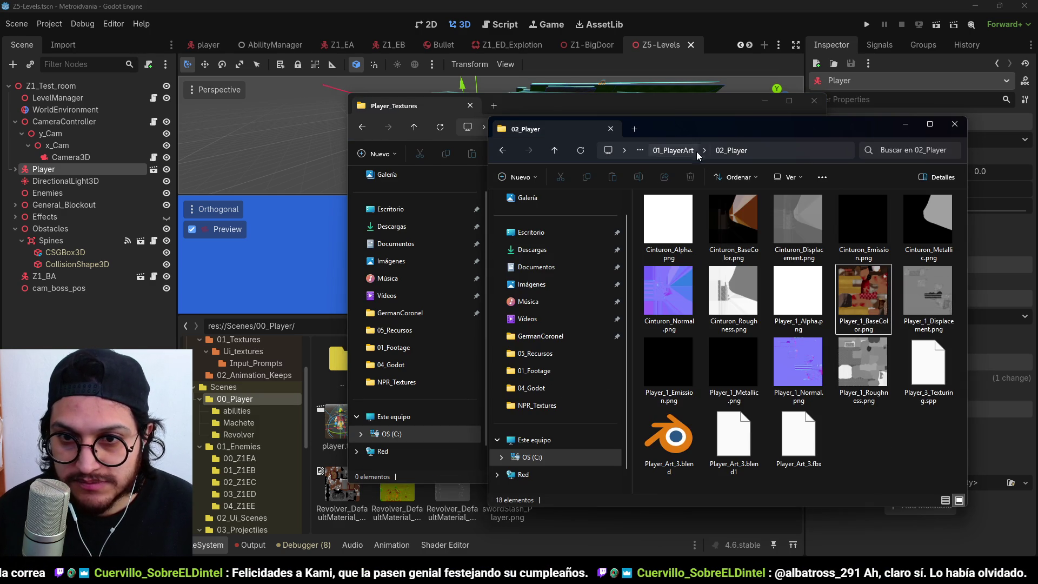
{"action": "mouse_move", "coordinate": [686, 132]}
{"action": "left_mouse_down"}
{"action": "mouse_move", "coordinate": [705, 130]}
{"action": "mouse_move", "coordinate": [694, 171]}
{"action": "mouse_move", "coordinate": [681, 151]}
{"action": "left_mouse_up"}
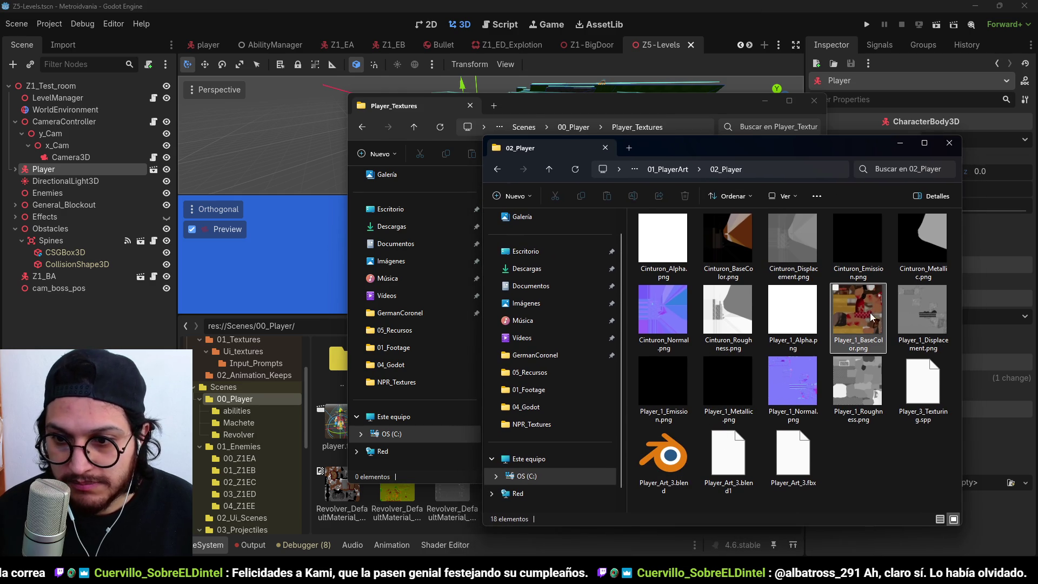
{"action": "left_click", "coordinate": [663, 267]}
{"action": "left_click", "coordinate": [873, 379], "text": "shift"}
{"action": "left_click_drag", "start_coordinate": [816, 147], "coordinate": [881, 191]}
{"action": "mouse_move", "coordinate": [749, 358]}
{"action": "left_mouse_down"}
{"action": "mouse_move", "coordinate": [743, 285]}
{"action": "mouse_move", "coordinate": [518, 209]}
{"action": "left_mouse_up"}
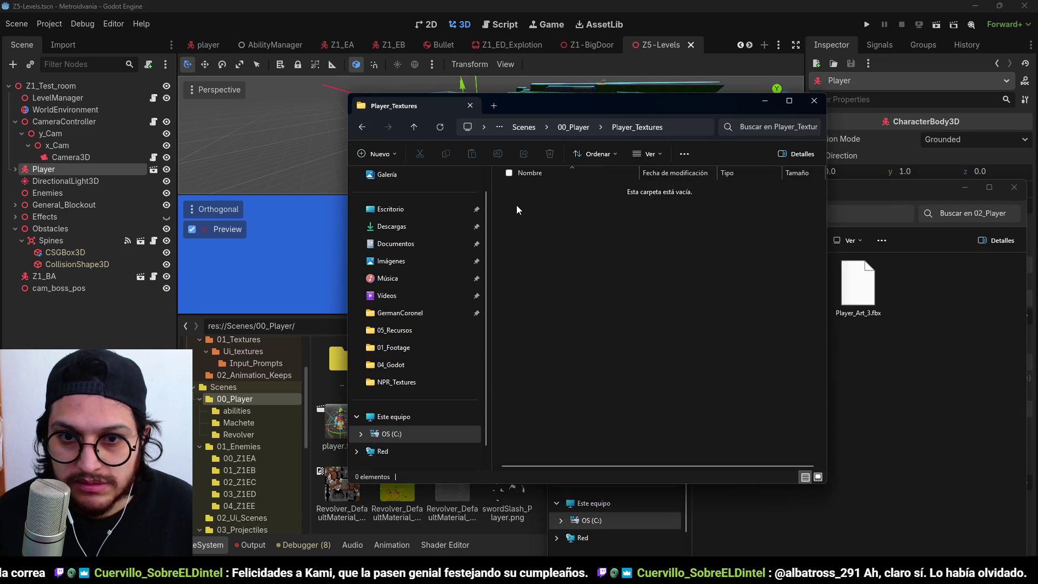
- Rename the new folder to Player_Model and return the art window to 01_PlayerArt
{"action": "key", "text": "alt+Up"}
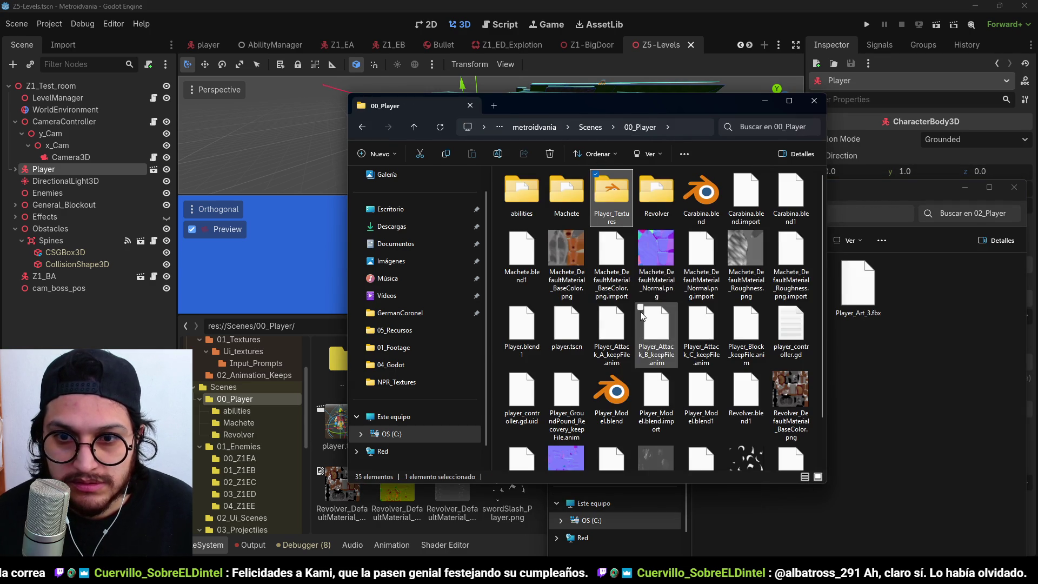
{"action": "left_click", "coordinate": [616, 217]}
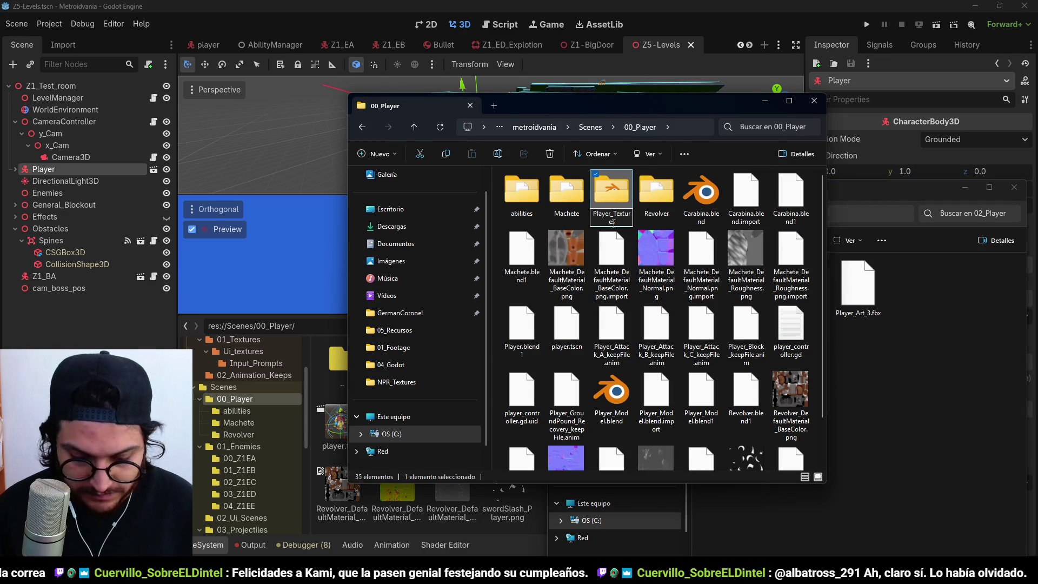
{"action": "type", "text": "Player_Mod"}
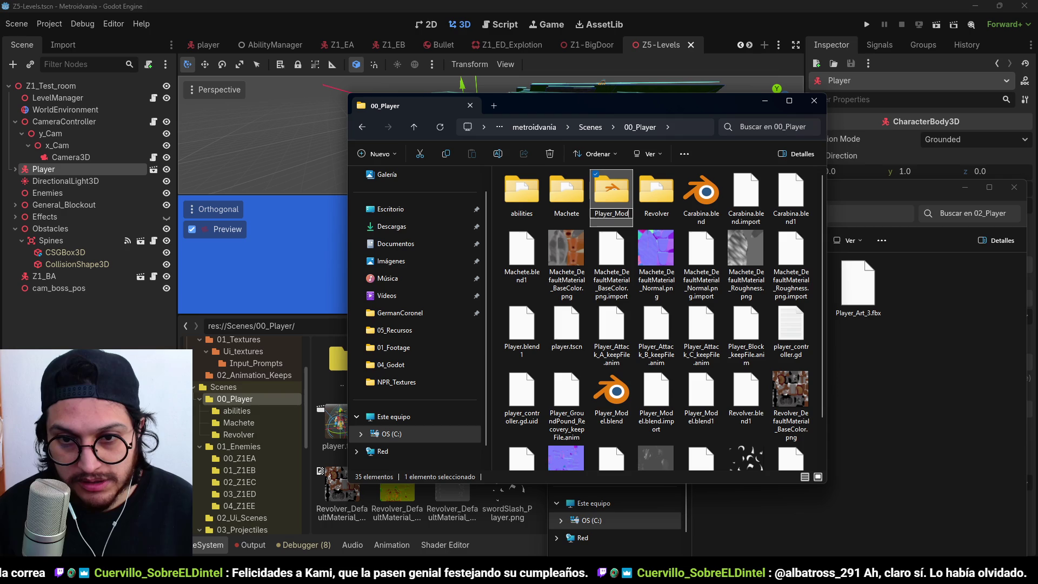
{"action": "left_click", "coordinate": [939, 349]}
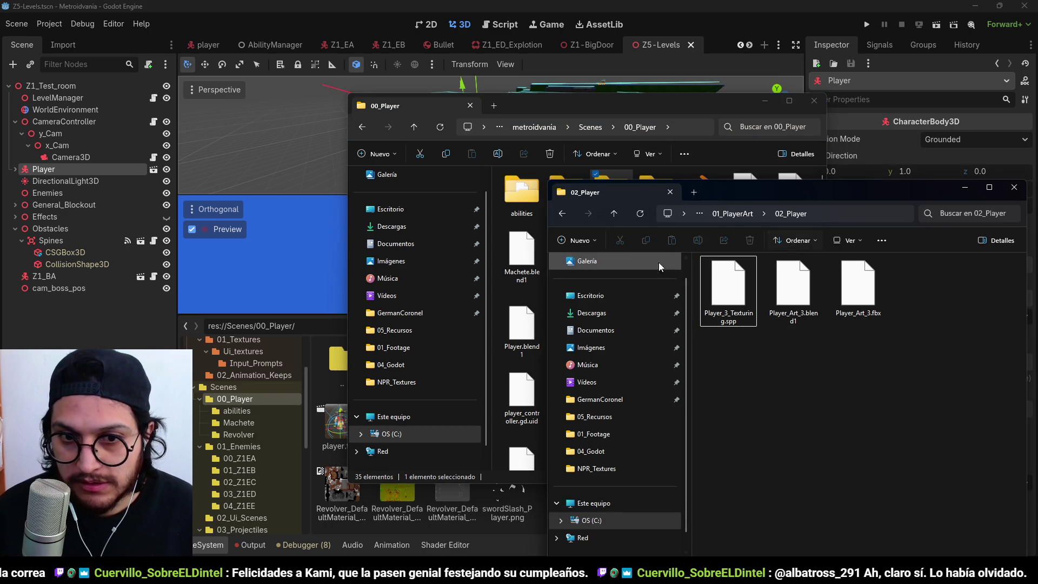
{"action": "left_click", "coordinate": [730, 213]}
- Paste the five Machete DefaultMaterial textures into the project's Machete folder
{"action": "double_click", "coordinate": [793, 281]}
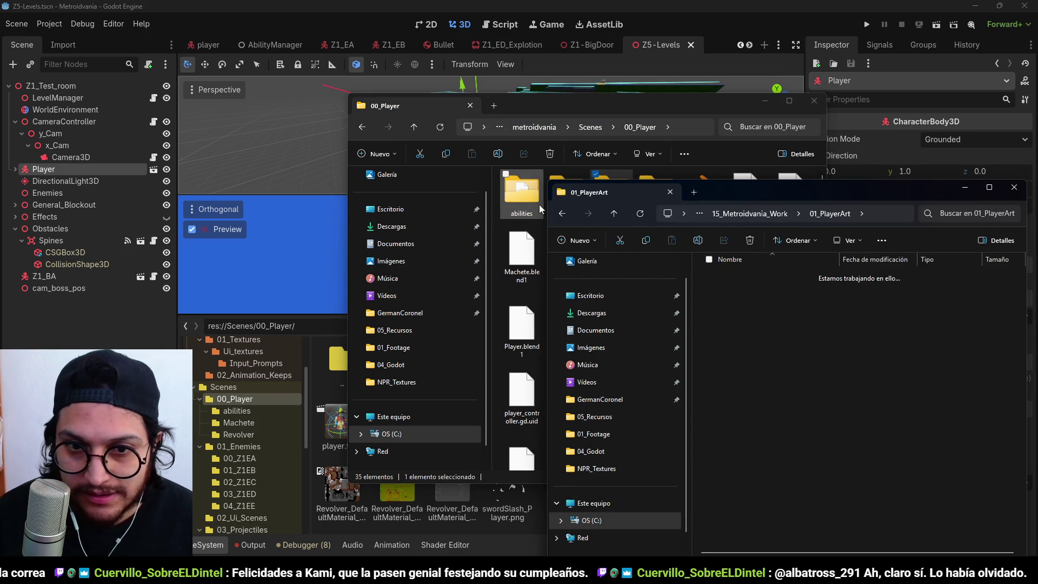
{"action": "key", "text": "alt+Tab"}
{"action": "double_click", "coordinate": [555, 203]}
{"action": "key", "text": "alt+Tab"}
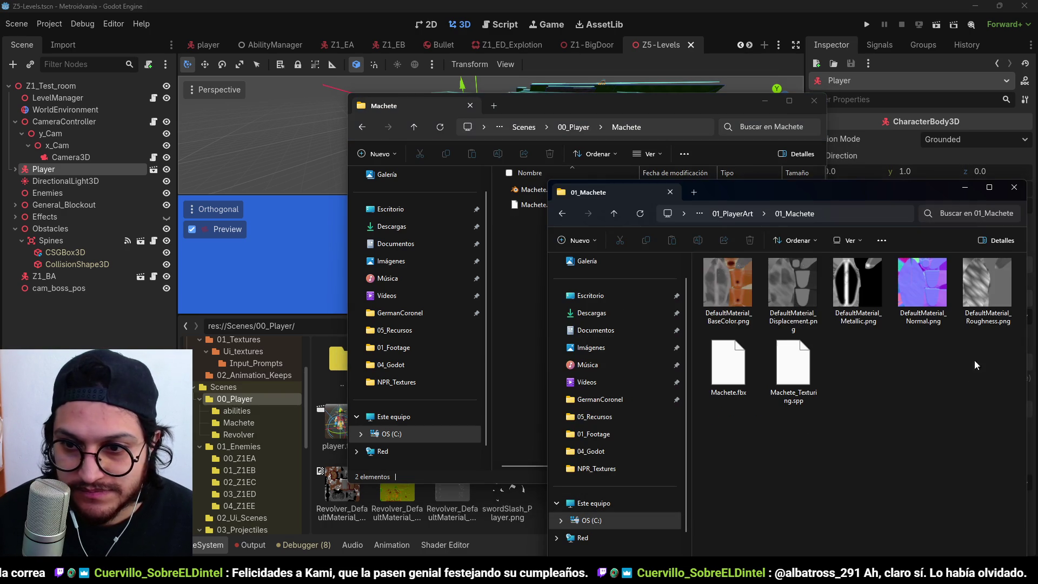
{"action": "left_click", "coordinate": [745, 307]}
{"action": "left_click", "coordinate": [987, 287], "text": "shift"}
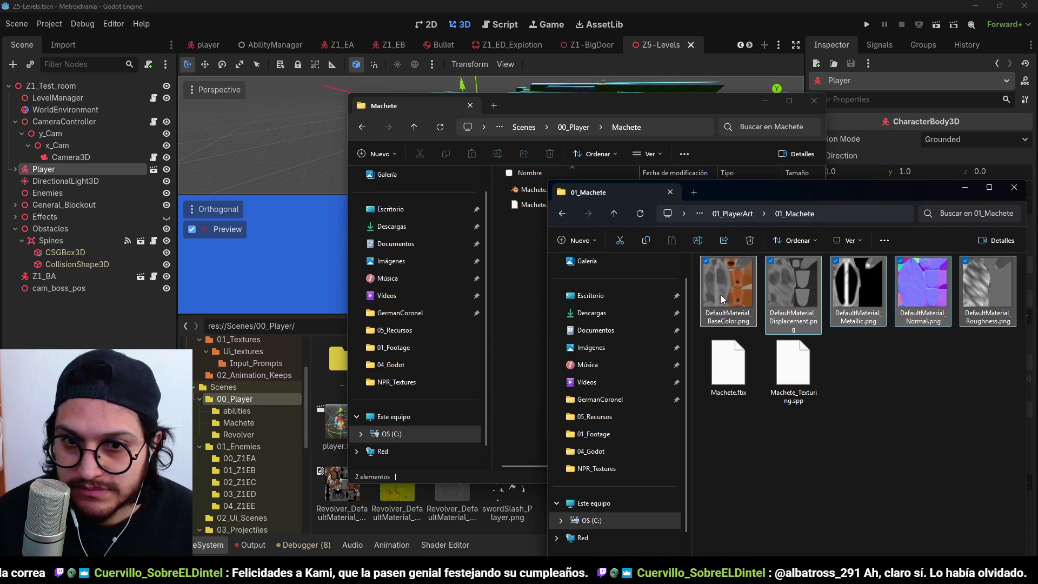
{"action": "left_click", "coordinate": [519, 282]}
{"action": "key", "text": "ctrl+v"}
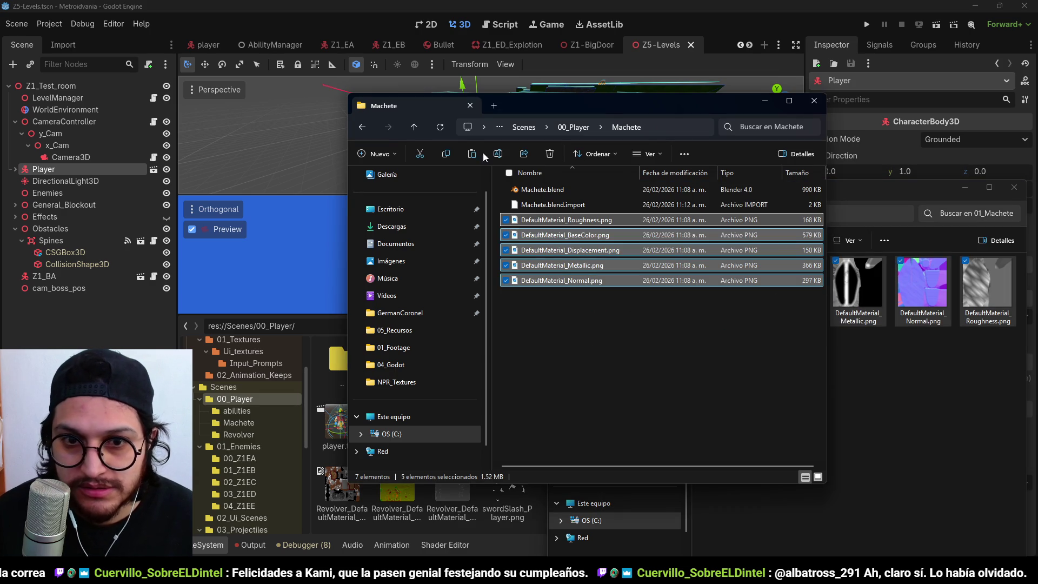
- Put the four Revolver DefaultMaterial textures into the project's Revolver folder and return to Godot
{"action": "left_click", "coordinate": [356, 127]}
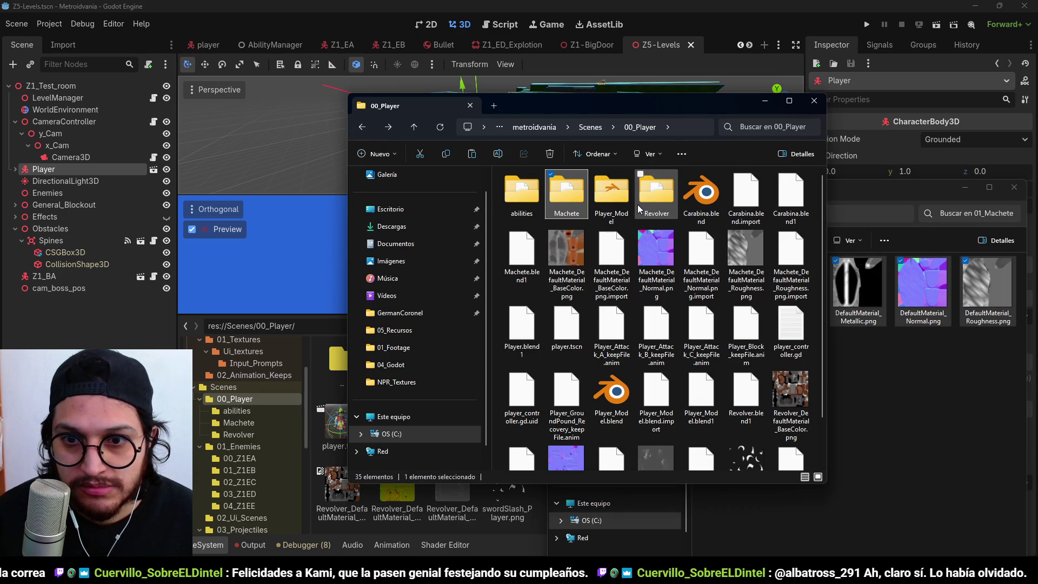
{"action": "double_click", "coordinate": [656, 194]}
{"action": "left_click", "coordinate": [892, 187]}
{"action": "left_click", "coordinate": [733, 214]}
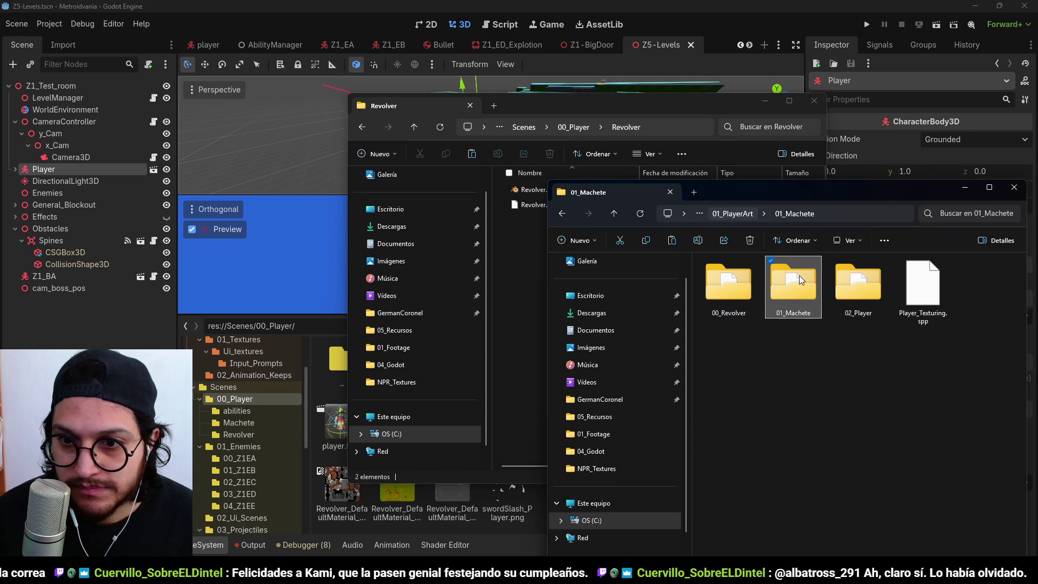
{"action": "double_click", "coordinate": [747, 291]}
{"action": "left_click", "coordinate": [756, 319]}
{"action": "left_click", "coordinate": [899, 284], "text": "shift"}
{"action": "left_click", "coordinate": [699, 98]}
{"action": "left_click_drag", "start_coordinate": [922, 292], "coordinate": [594, 243]}
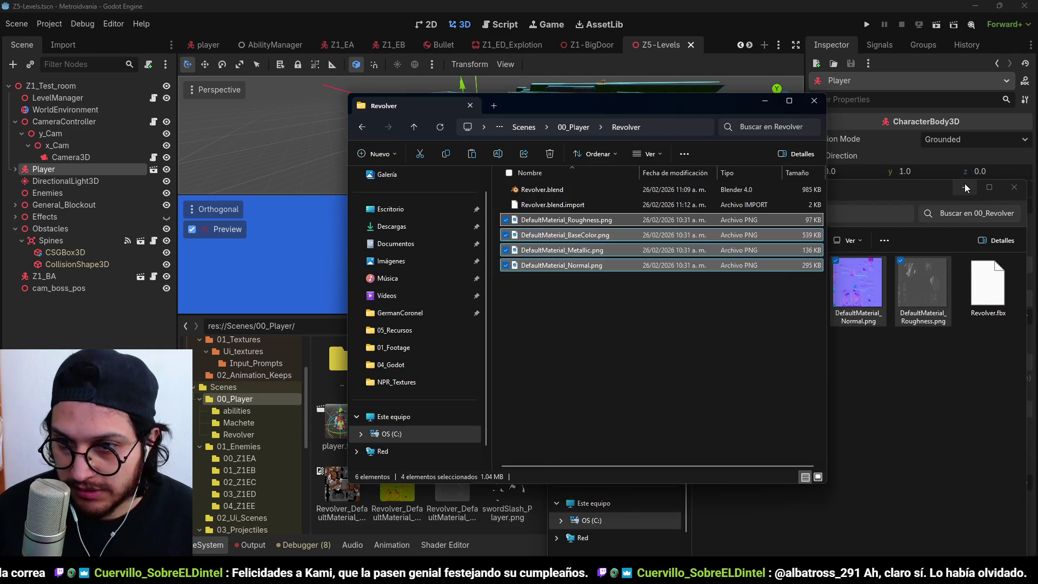
{"action": "left_click", "coordinate": [964, 187]}
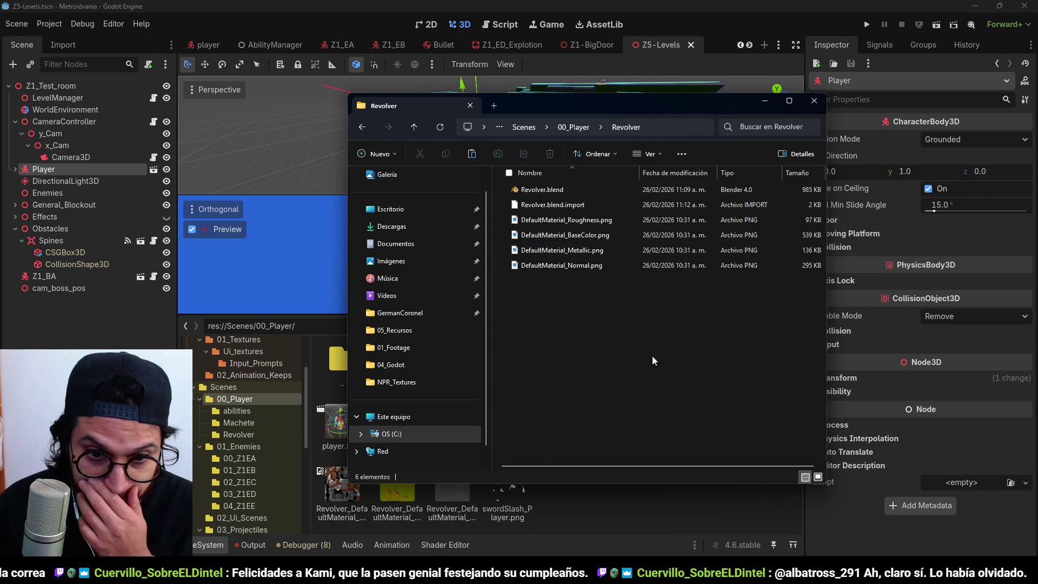
{"action": "left_click", "coordinate": [624, 508]}
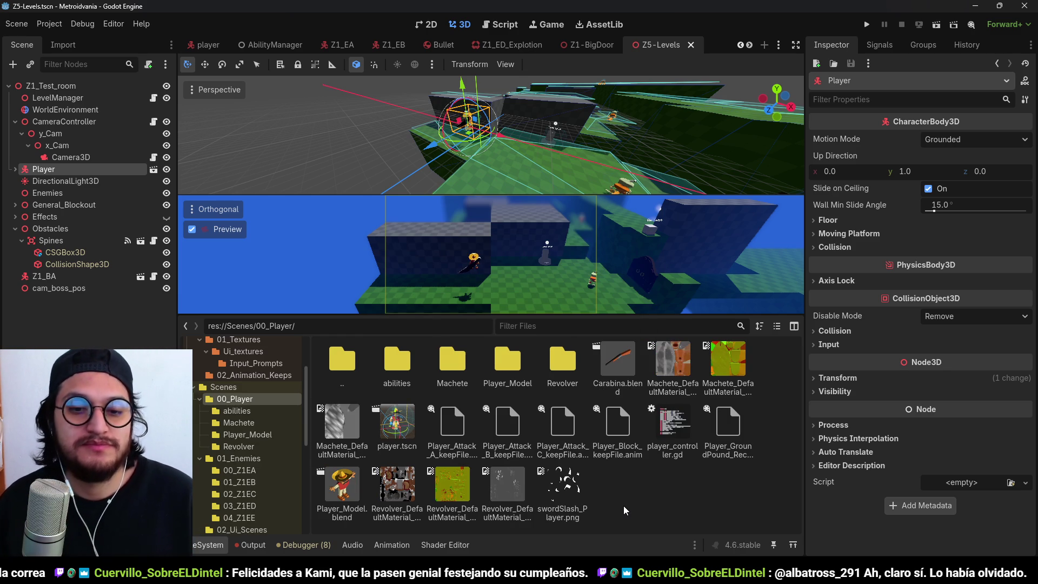
- Drop Player_Art_3.blend from Player_Model into the Z5-Levels scene and inspect it
{"action": "double_click", "coordinate": [502, 368]}
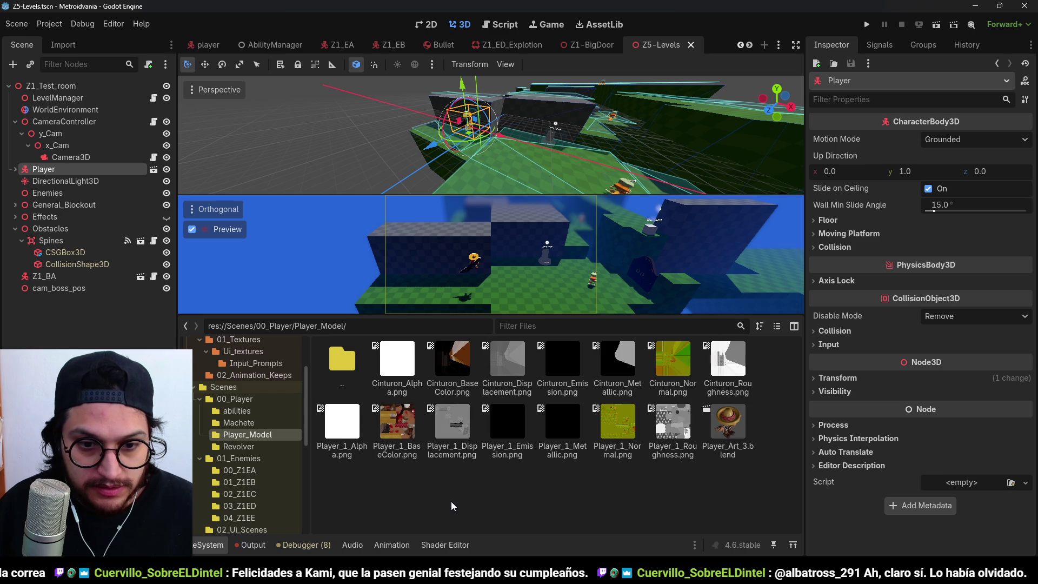
{"action": "mouse_move", "coordinate": [727, 424]}
{"action": "left_mouse_down"}
{"action": "mouse_move", "coordinate": [550, 284]}
{"action": "mouse_move", "coordinate": [503, 286]}
{"action": "mouse_move", "coordinate": [518, 314]}
{"action": "mouse_move", "coordinate": [498, 294]}
{"action": "mouse_move", "coordinate": [518, 290]}
{"action": "left_mouse_up"}
{"action": "scroll", "coordinate": [528, 171], "scroll_direction": "up", "scroll_amount": 5}
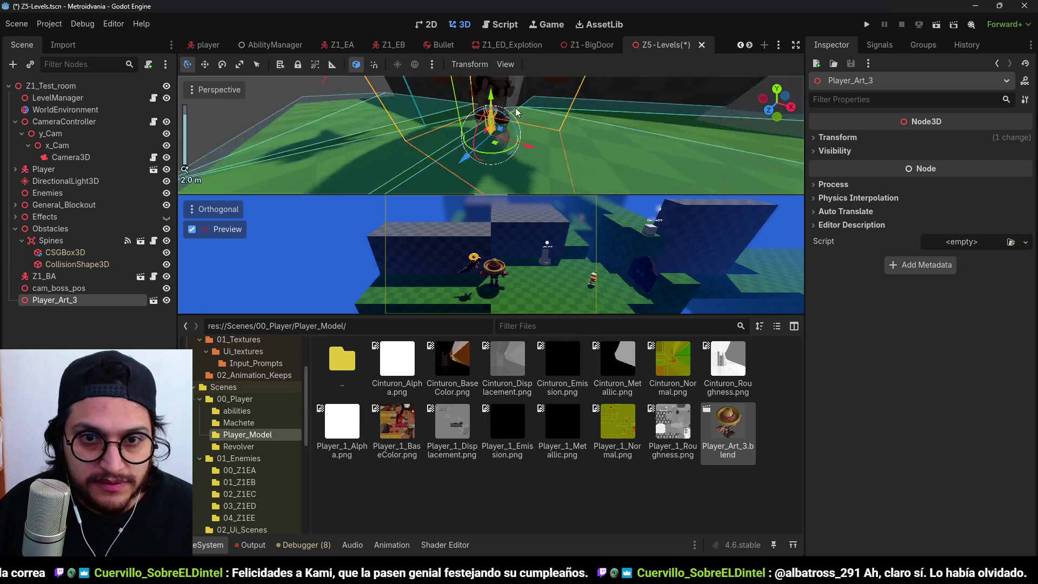
{"action": "left_click_drag", "start_coordinate": [529, 171], "coordinate": [617, 129]}
{"action": "scroll", "coordinate": [583, 150], "scroll_direction": "down", "scroll_amount": 5}
- Drop Revolver.blend from the Revolver folder into the scene
{"action": "double_click", "coordinate": [342, 359]}
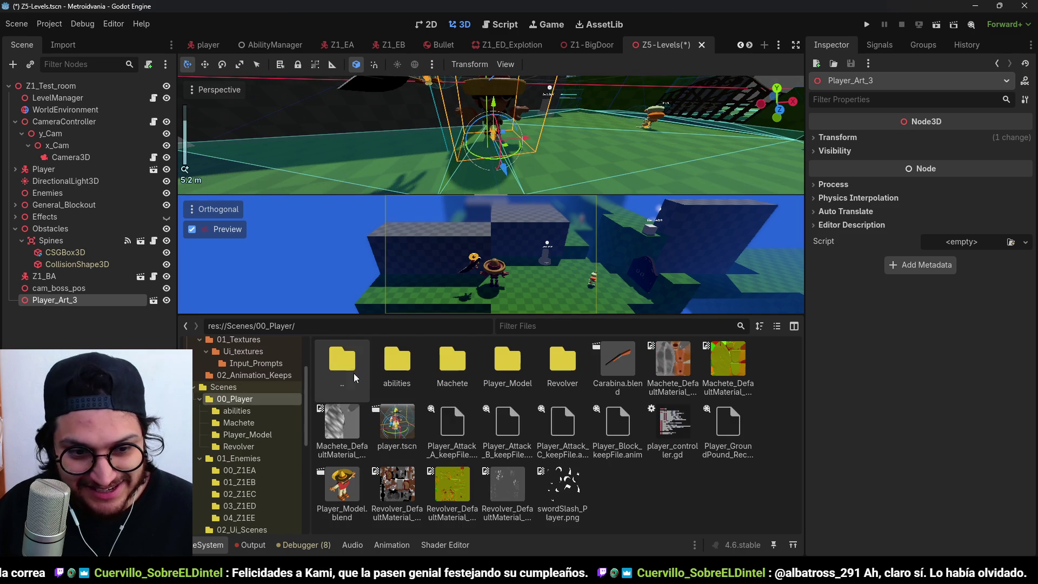
{"action": "double_click", "coordinate": [554, 354]}
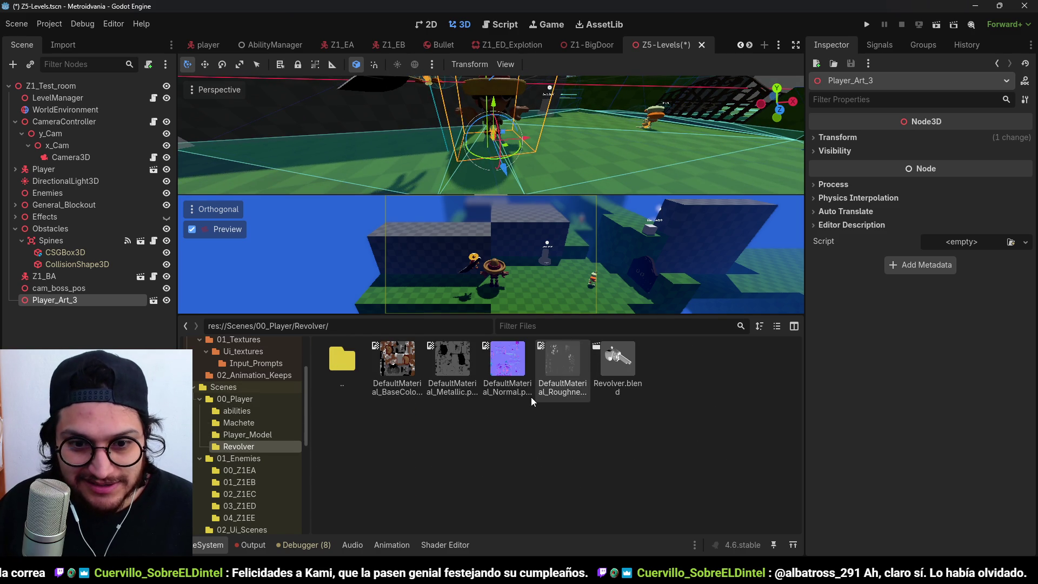
{"action": "left_click_drag", "start_coordinate": [617, 360], "coordinate": [534, 147]}
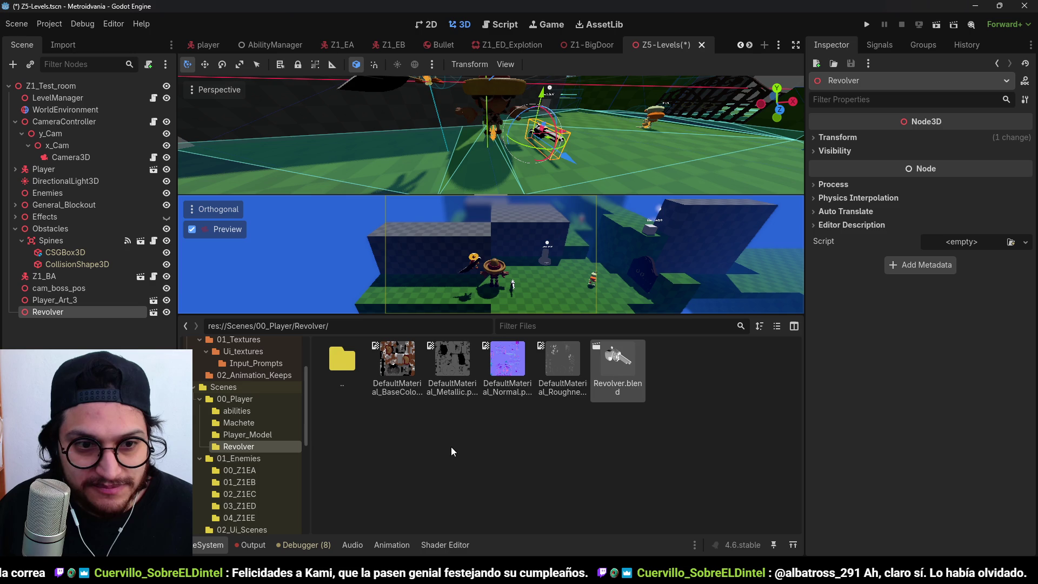
- Create a StandardMaterial3D saved as Revolver_Material.tres in the Revolver folder
{"action": "right_click", "coordinate": [568, 469]}
{"action": "left_click", "coordinate": [647, 500]}
{"action": "type", "text": "standard"}
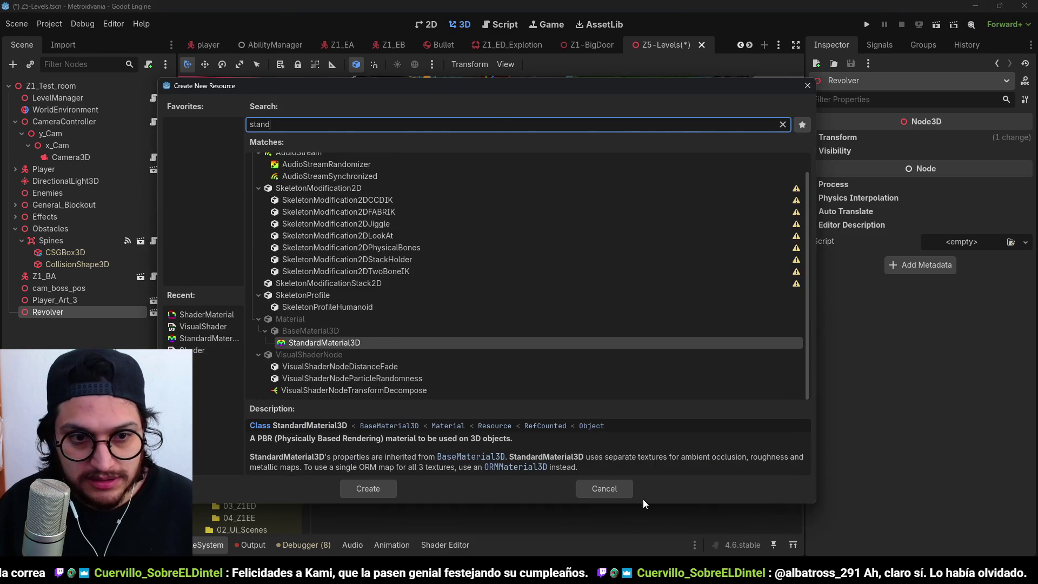
{"action": "key", "text": "Return"}
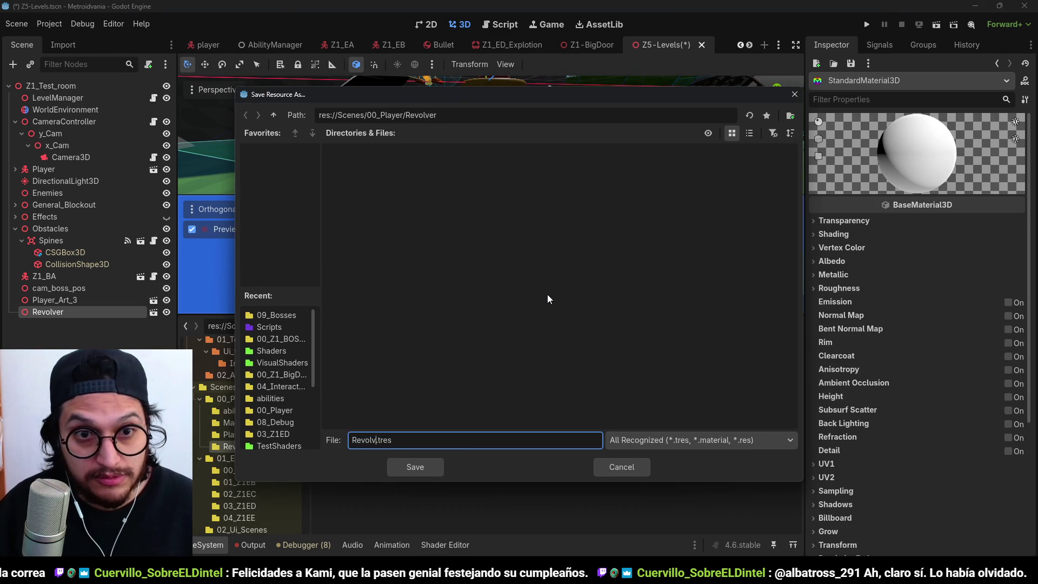
{"action": "type", "text": "er_Material"}
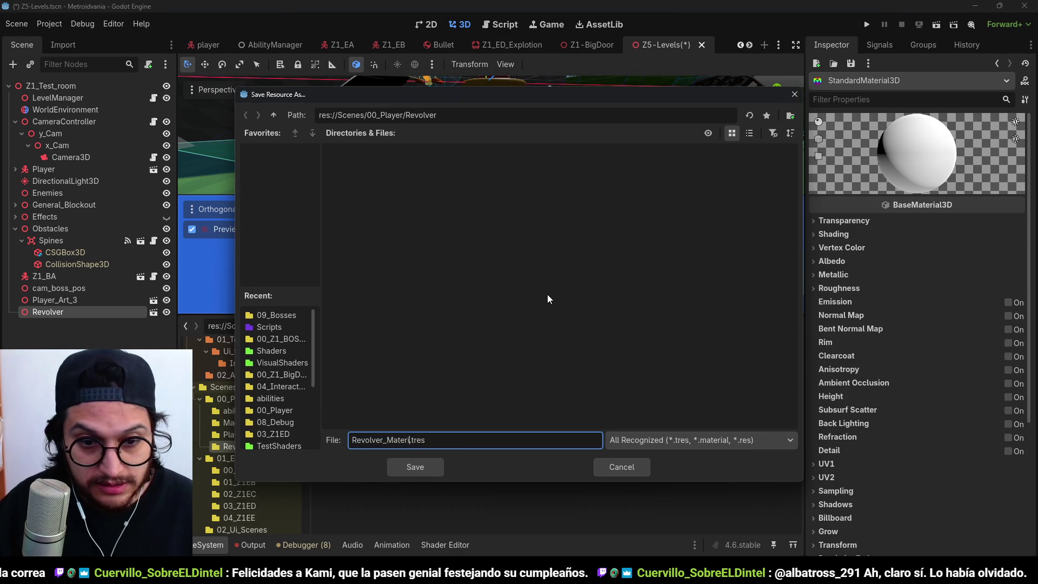
{"action": "key", "text": "Return"}
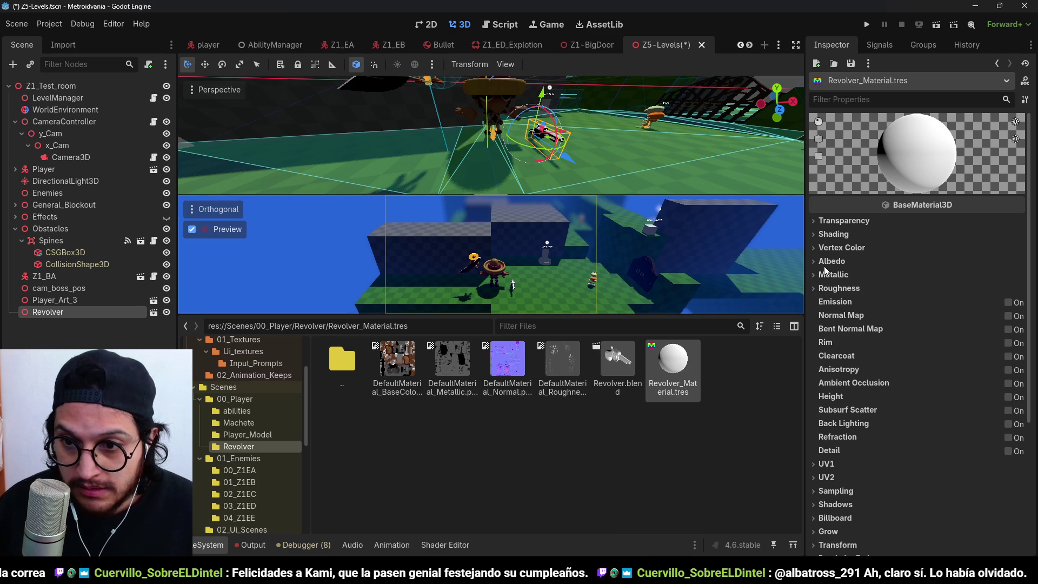
- Assign DefaultMaterial_BaseColor as albedo and DefaultMaterial_Normal as the normal map
{"action": "left_click", "coordinate": [827, 261]}
{"action": "mouse_move", "coordinate": [397, 360]}
{"action": "left_mouse_down"}
{"action": "mouse_move", "coordinate": [969, 281]}
{"action": "mouse_move", "coordinate": [956, 295]}
{"action": "left_mouse_up"}
{"action": "left_click", "coordinate": [838, 261]}
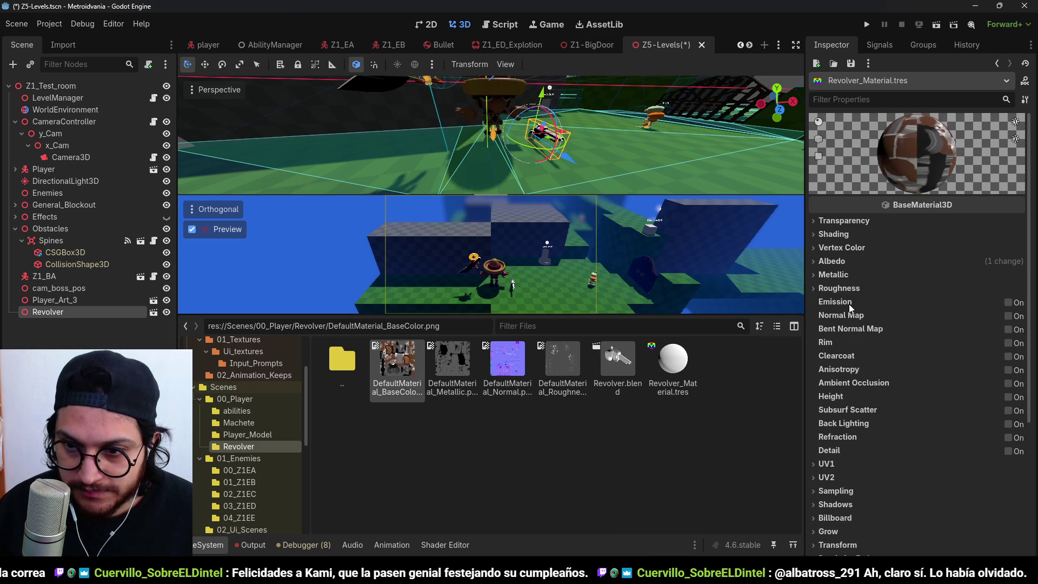
{"action": "left_click", "coordinate": [1007, 316]}
{"action": "left_click", "coordinate": [509, 364]}
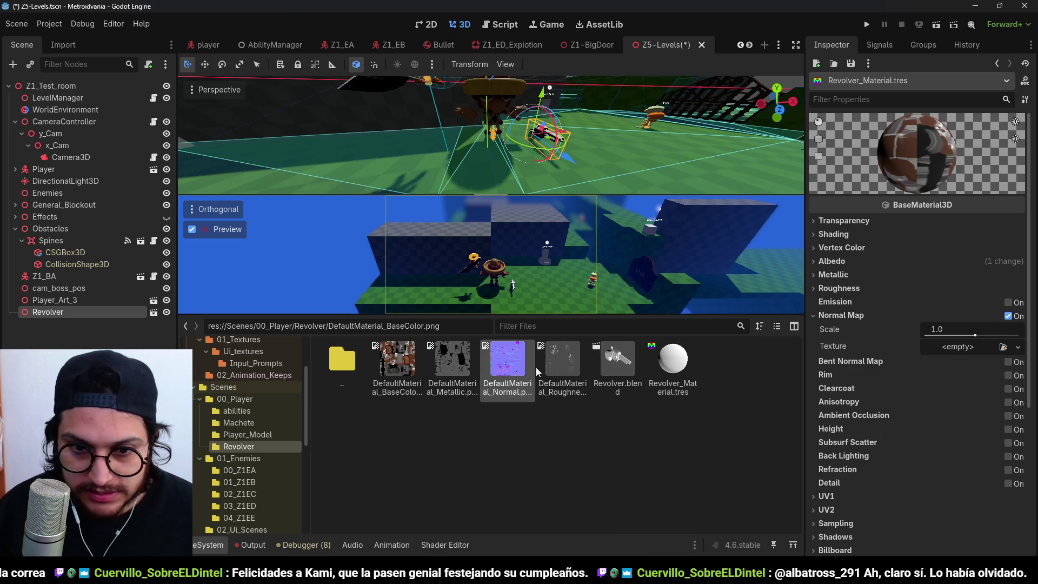
{"action": "left_click_drag", "start_coordinate": [964, 352], "coordinate": [962, 350]}
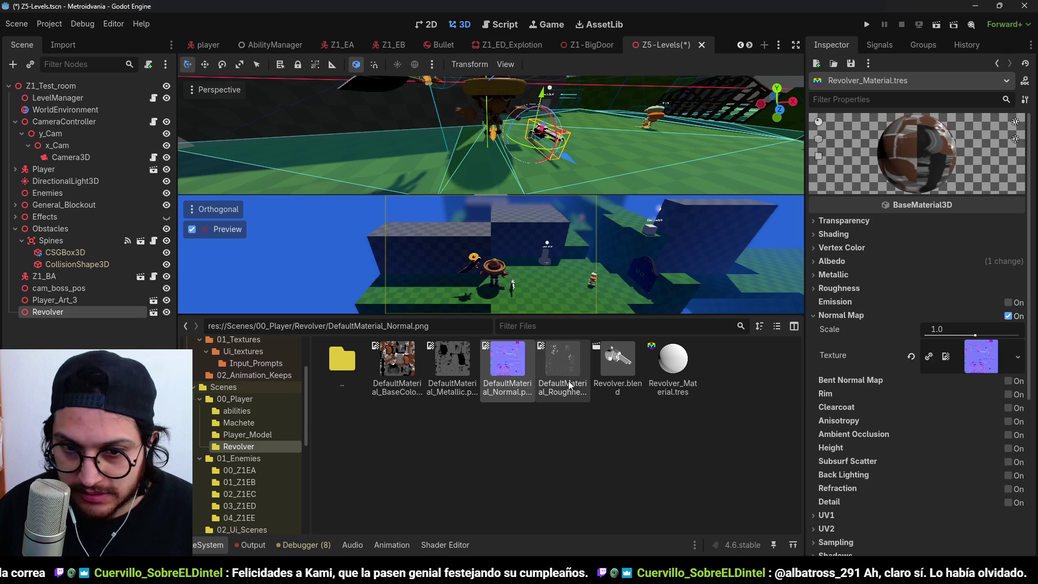
- Assign the Roughness and Metallic textures to the material's roughness and metallic slots
{"action": "left_click", "coordinate": [841, 315]}
{"action": "left_click", "coordinate": [838, 288]}
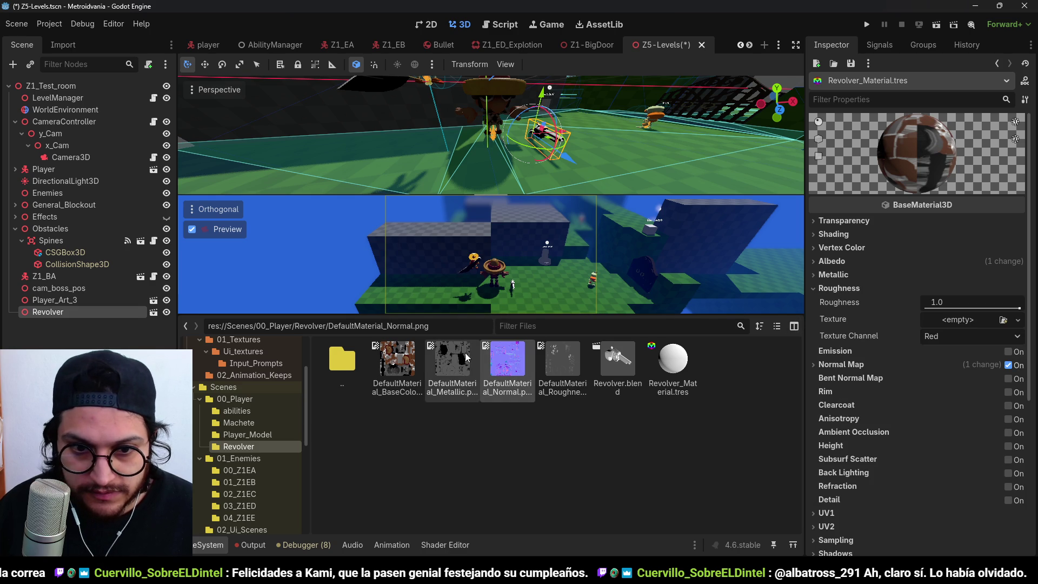
{"action": "mouse_move", "coordinate": [563, 359]}
{"action": "left_mouse_down"}
{"action": "mouse_move", "coordinate": [952, 304]}
{"action": "mouse_move", "coordinate": [955, 323]}
{"action": "left_mouse_up"}
{"action": "left_click", "coordinate": [833, 275]}
{"action": "mouse_move", "coordinate": [452, 359]}
{"action": "left_mouse_down"}
{"action": "mouse_move", "coordinate": [461, 371]}
{"action": "mouse_move", "coordinate": [990, 359]}
{"action": "mouse_move", "coordinate": [965, 325]}
{"action": "left_mouse_up"}
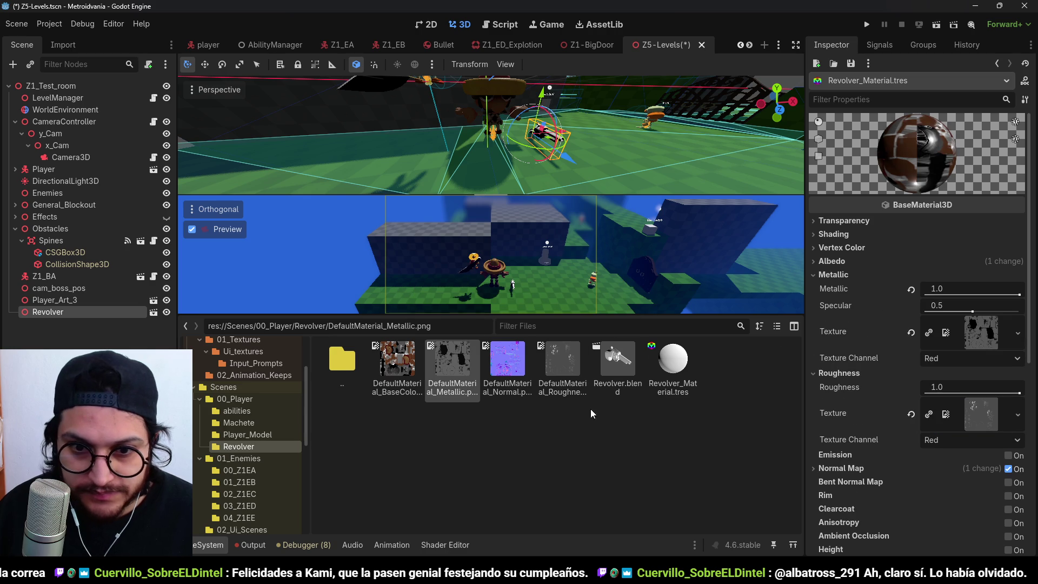
{"action": "double_click", "coordinate": [358, 365]}
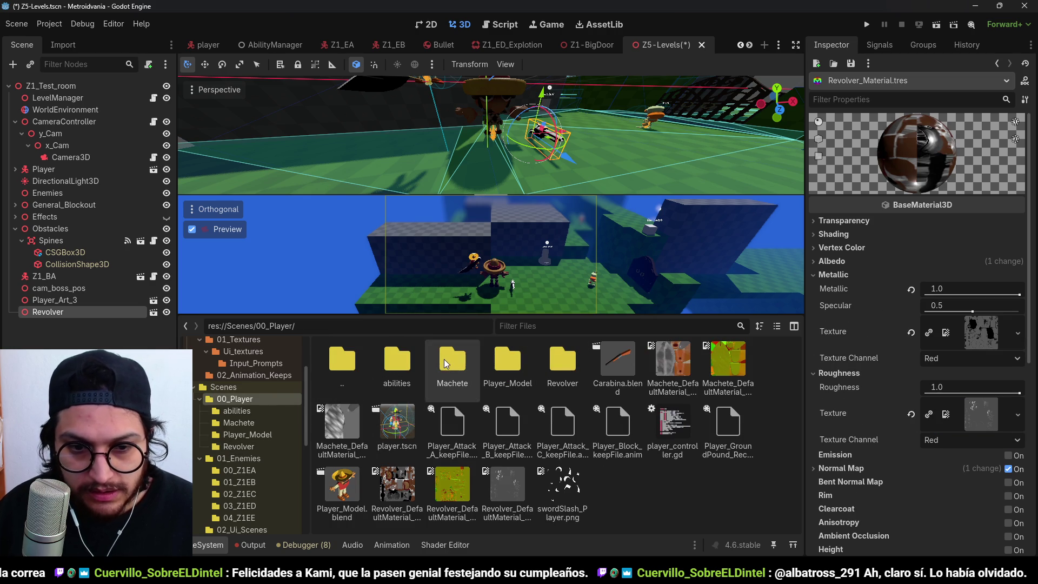
- Drop Machete.blend from 00_Player/Machete into the level and frame the view on it
{"action": "double_click", "coordinate": [468, 378]}
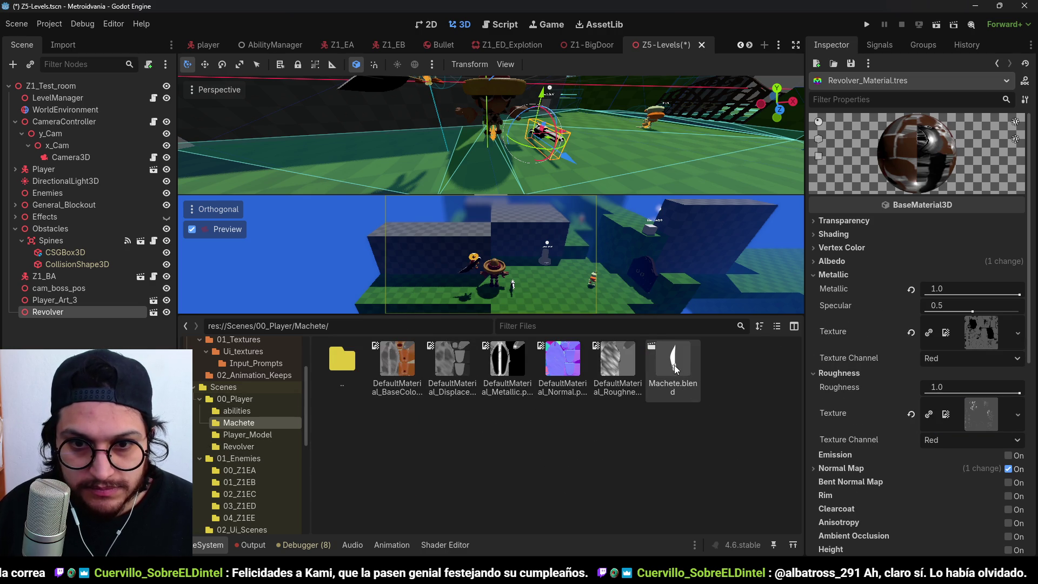
{"action": "left_click_drag", "start_coordinate": [674, 370], "coordinate": [524, 294]}
{"action": "mouse_move", "coordinate": [539, 290]}
{"action": "left_mouse_down"}
{"action": "mouse_move", "coordinate": [529, 287]}
{"action": "mouse_move", "coordinate": [569, 285]}
{"action": "mouse_move", "coordinate": [589, 306]}
{"action": "left_mouse_up"}
{"action": "scroll", "coordinate": [449, 145], "scroll_direction": "up", "scroll_amount": 3}
{"action": "key", "text": "f"}
{"action": "scroll", "coordinate": [482, 121], "scroll_direction": "up", "scroll_amount": 2}
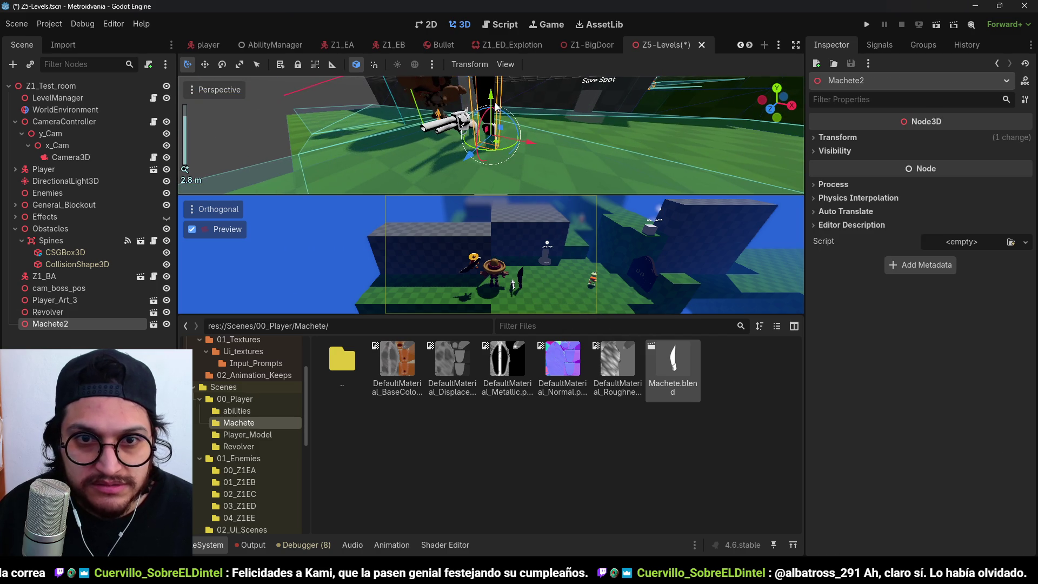
{"action": "mouse_move", "coordinate": [540, 124]}
{"action": "left_mouse_down"}
{"action": "mouse_move", "coordinate": [592, 128]}
{"action": "mouse_move", "coordinate": [570, 146]}
{"action": "mouse_move", "coordinate": [531, 147]}
{"action": "mouse_move", "coordinate": [377, 126]}
{"action": "mouse_move", "coordinate": [315, 132]}
{"action": "mouse_move", "coordinate": [443, 162]}
{"action": "mouse_move", "coordinate": [573, 305]}
{"action": "left_mouse_up"}
{"action": "scroll", "coordinate": [334, 127], "scroll_direction": "up", "scroll_amount": 1}
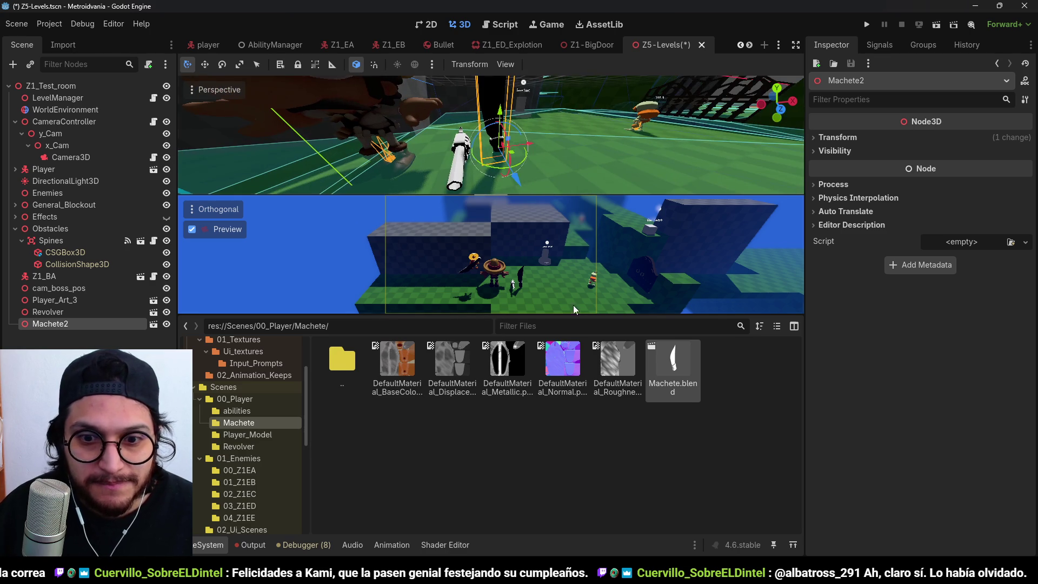
- Create a StandardMaterial3D saved as Machete_Material.tres in the Machete folder
{"action": "right_click", "coordinate": [623, 432]}
{"action": "left_click", "coordinate": [689, 479]}
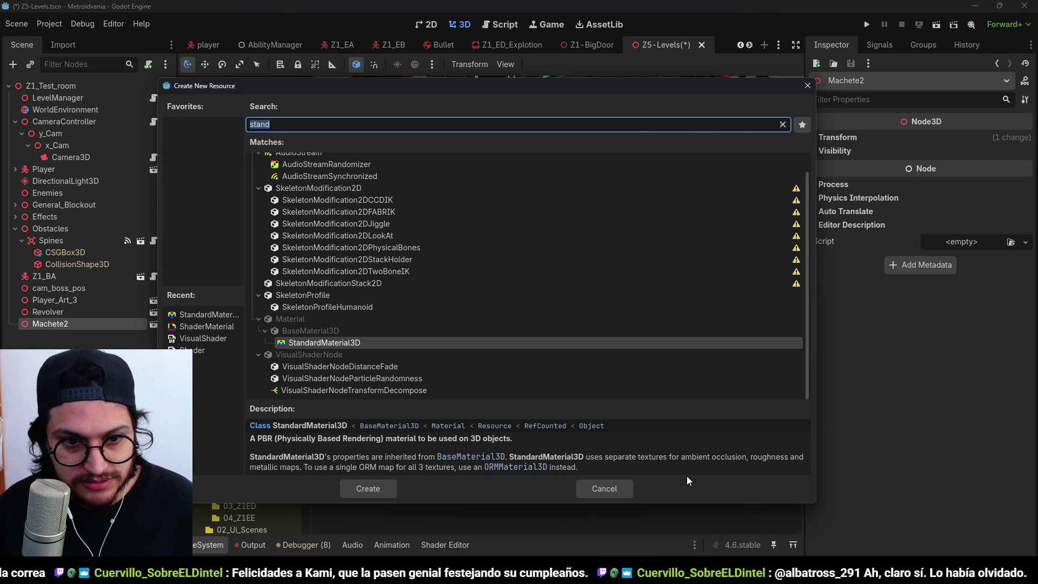
{"action": "key", "text": "Return"}
{"action": "type", "text": "Machete.tres"}
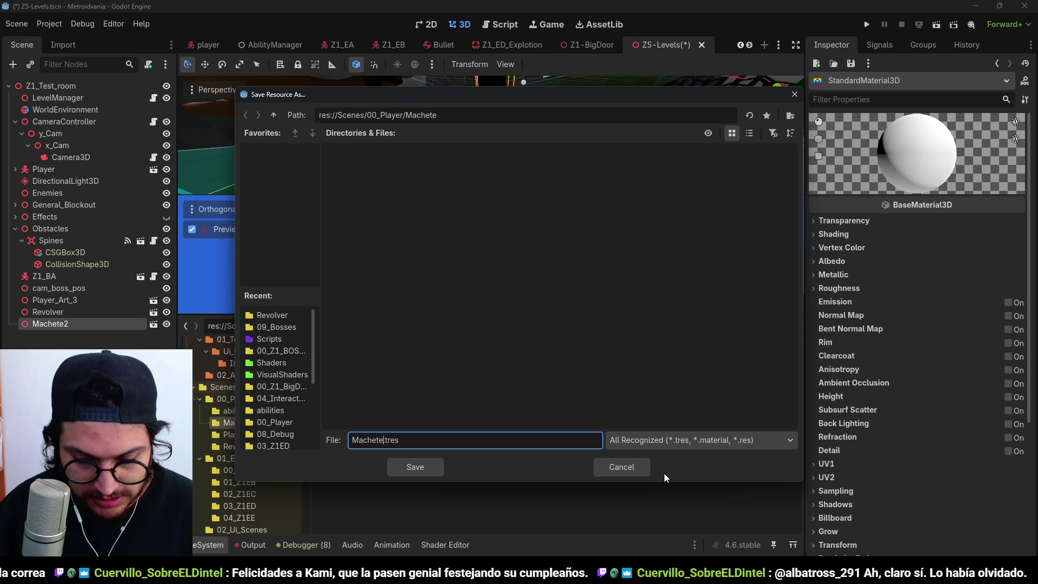
{"action": "type", "text": "terial"}
{"action": "key", "text": "Return"}
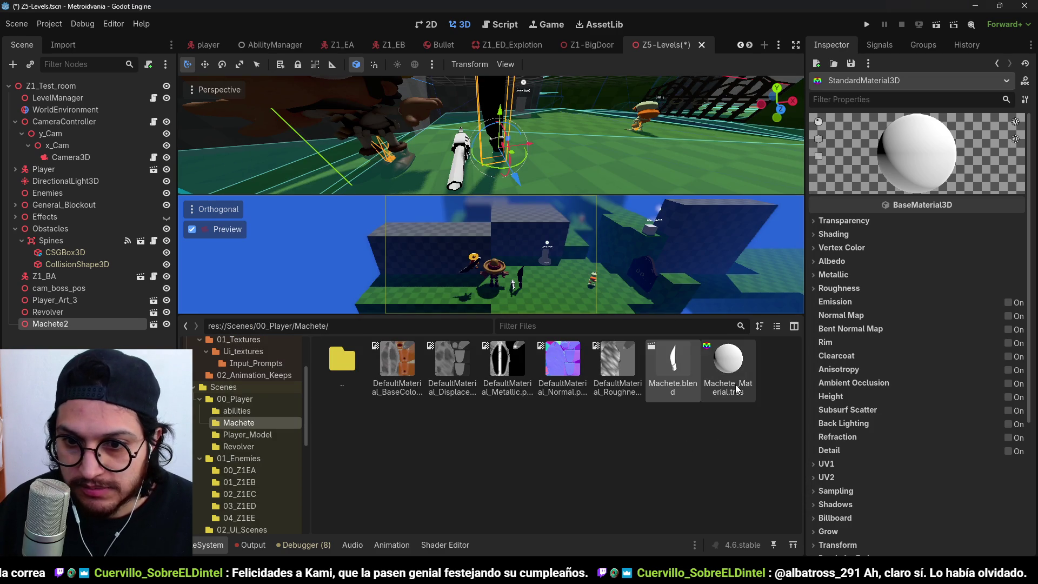
{"action": "left_click", "coordinate": [728, 361]}
- Assign the machete BaseColor texture as albedo and the Normal texture as normal map
{"action": "left_click", "coordinate": [832, 260]}
{"action": "left_click_drag", "start_coordinate": [399, 361], "coordinate": [976, 302]}
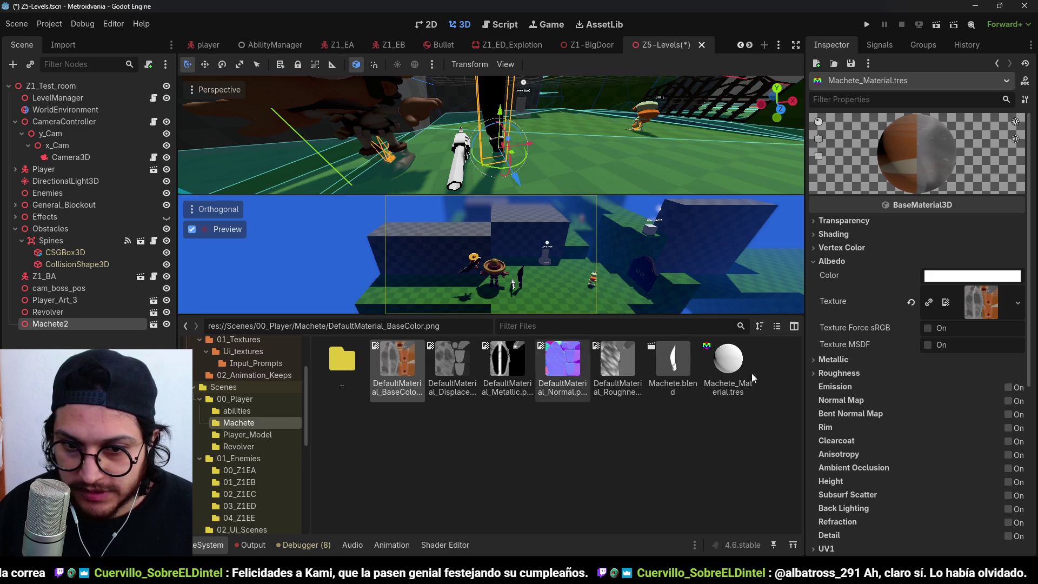
{"action": "left_click", "coordinate": [1008, 400]}
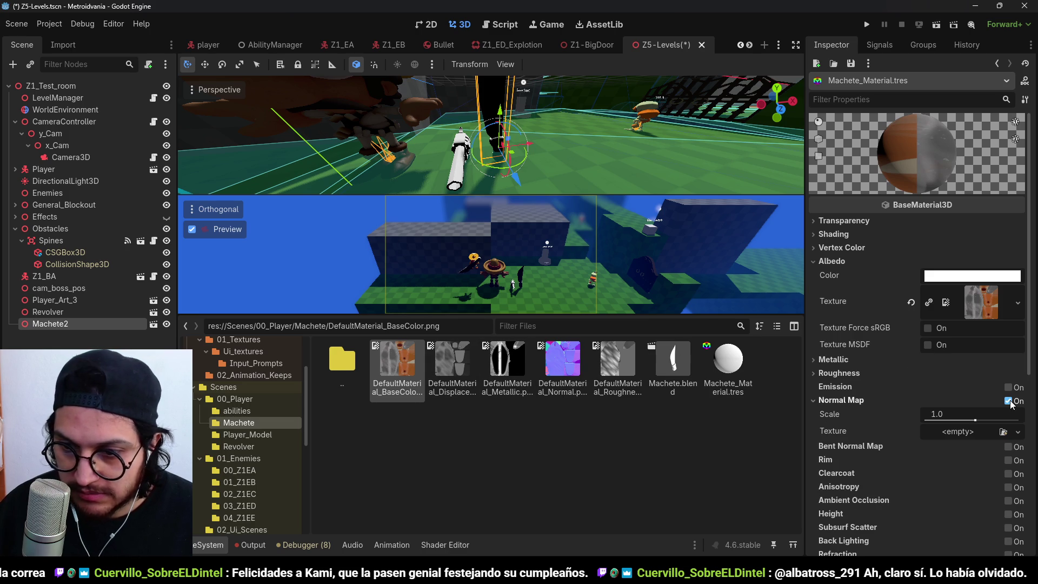
{"action": "mouse_move", "coordinate": [589, 398]}
{"action": "left_mouse_down"}
{"action": "mouse_move", "coordinate": [994, 404]}
{"action": "mouse_move", "coordinate": [978, 431]}
{"action": "left_mouse_up"}
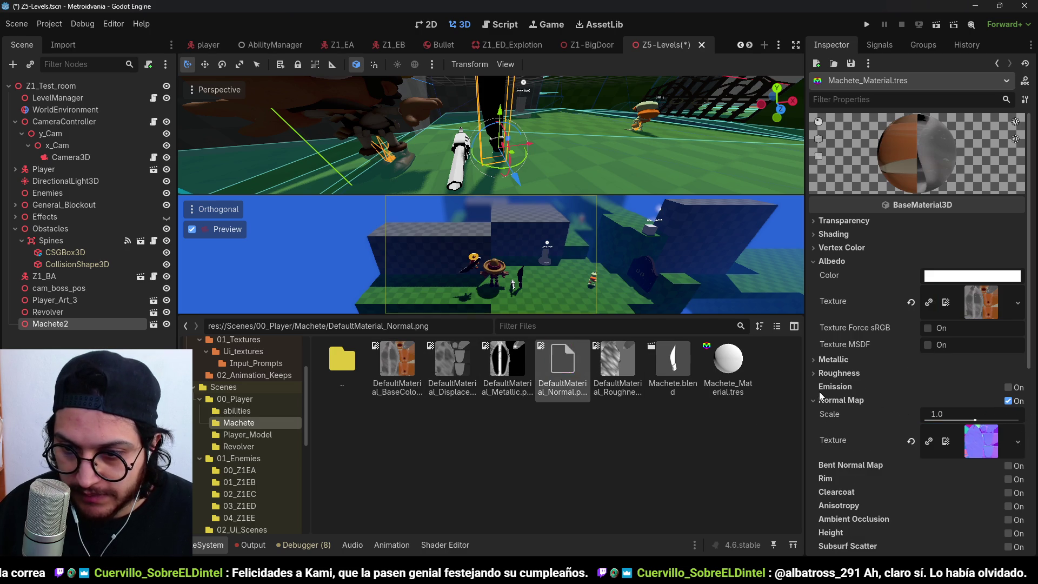
{"action": "left_click", "coordinate": [838, 402]}
- Assign the Roughness and Metallic textures, then open Machete.blend's import settings
{"action": "left_click", "coordinate": [857, 377]}
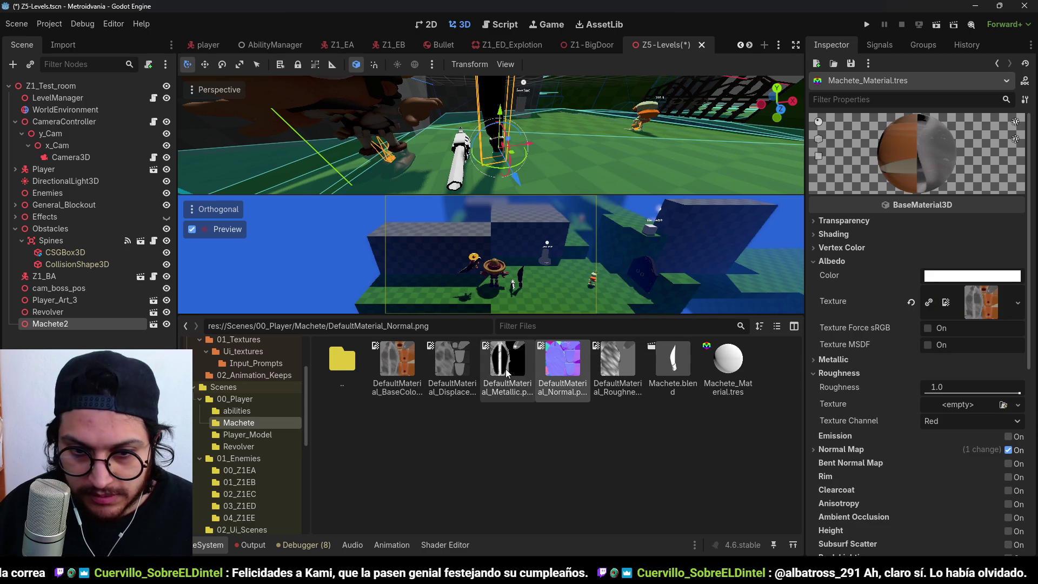
{"action": "left_click_drag", "start_coordinate": [621, 370], "coordinate": [957, 405]}
{"action": "left_click", "coordinate": [846, 373]}
{"action": "left_click", "coordinate": [833, 358]}
{"action": "left_click_drag", "start_coordinate": [507, 360], "coordinate": [956, 406]}
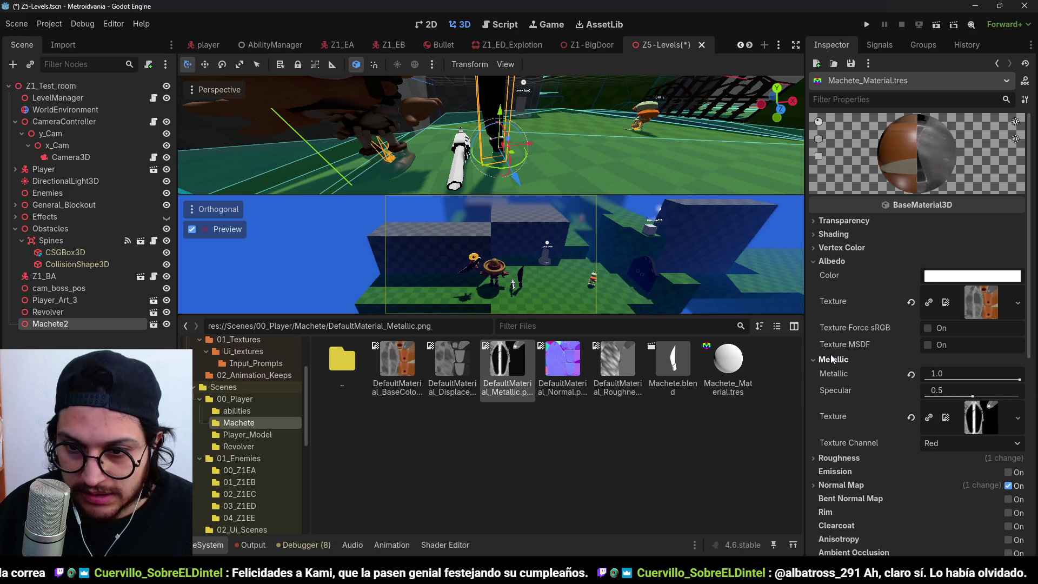
{"action": "left_click", "coordinate": [673, 365]}
{"action": "left_click", "coordinate": [63, 45]}
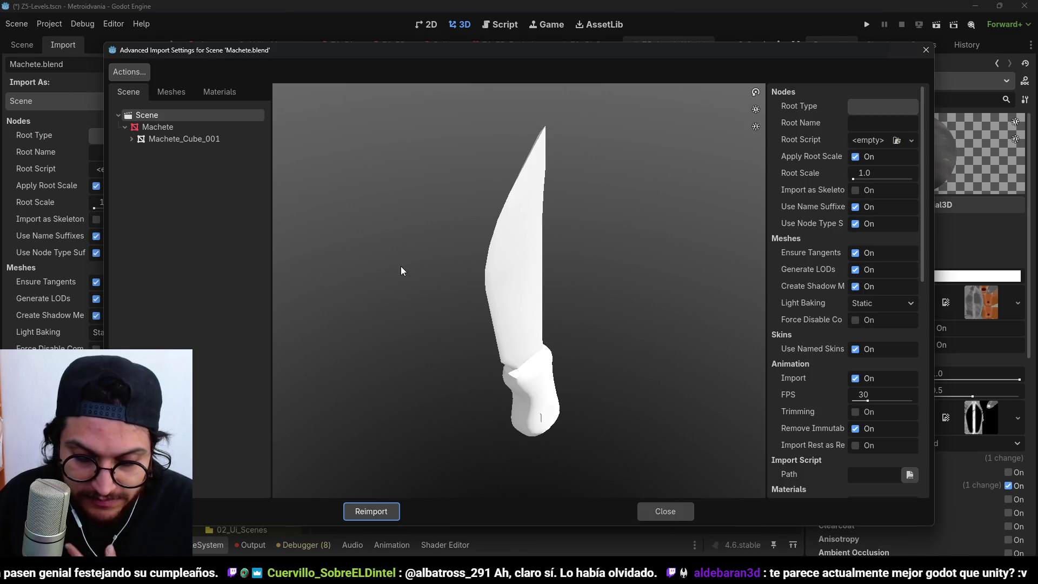
- Map the Macheta material to external Machete_Material.tres and reimport Machete.blend
{"action": "left_click", "coordinate": [220, 91]}
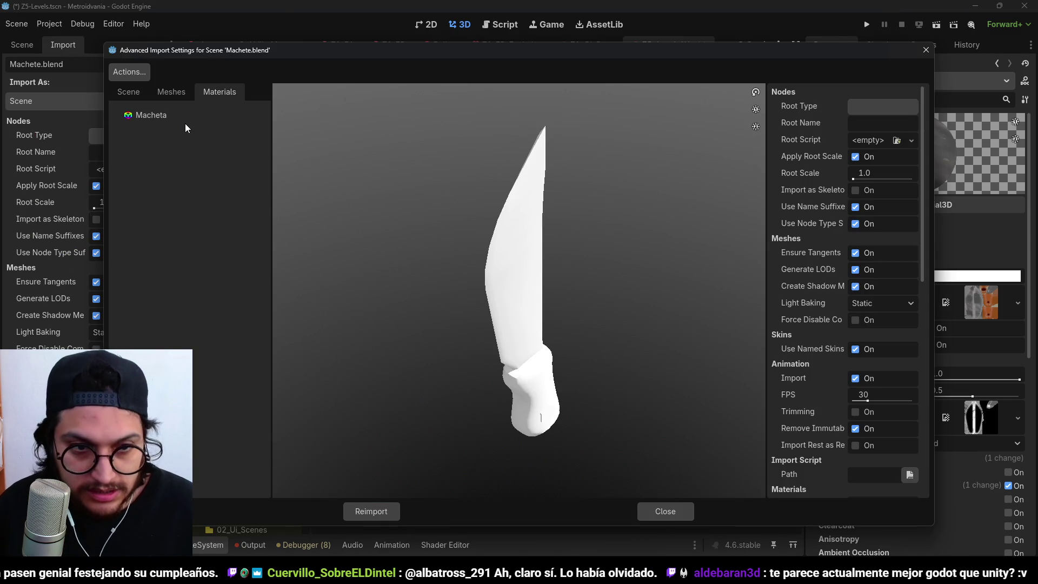
{"action": "left_click", "coordinate": [171, 120]}
{"action": "left_click", "coordinate": [897, 107]}
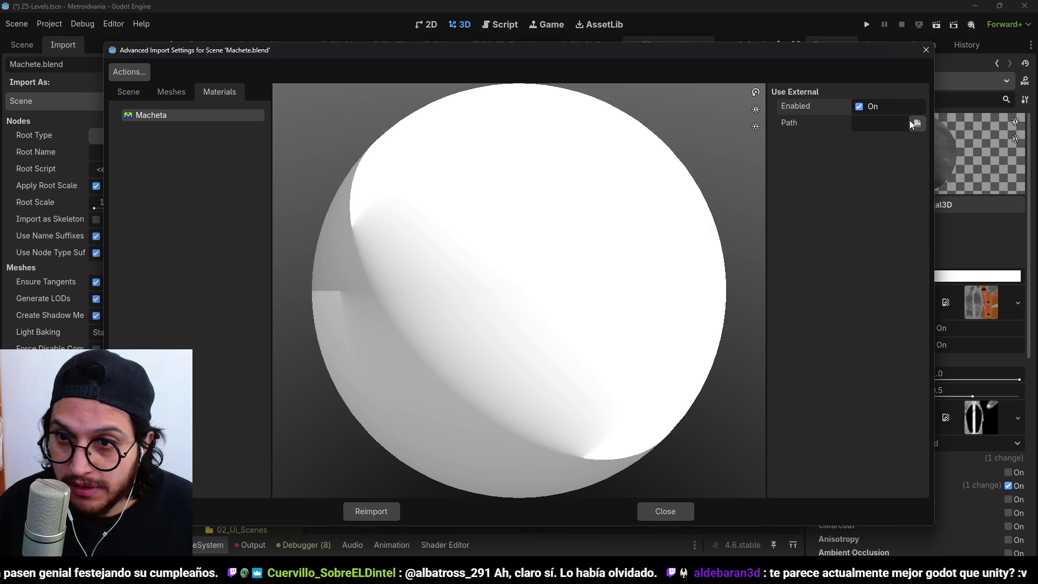
{"action": "left_click", "coordinate": [918, 124]}
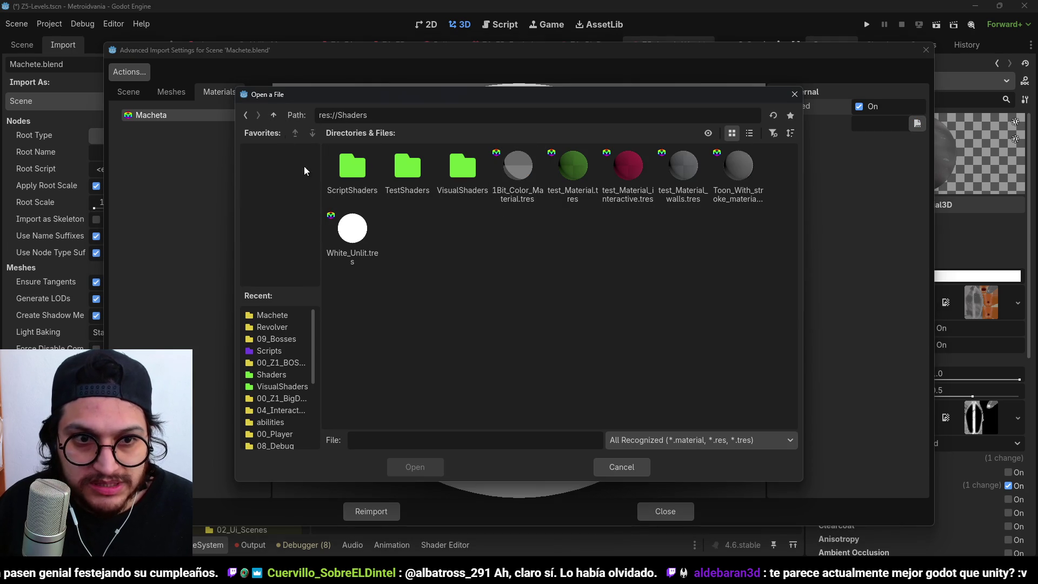
{"action": "left_click", "coordinate": [274, 118]}
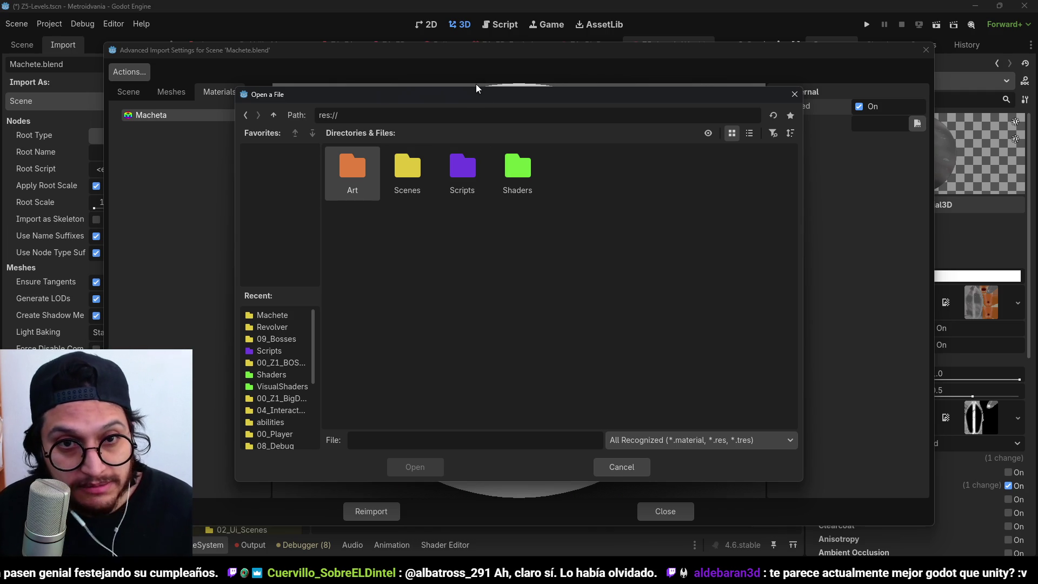
{"action": "left_click_drag", "start_coordinate": [493, 90], "coordinate": [539, 98]}
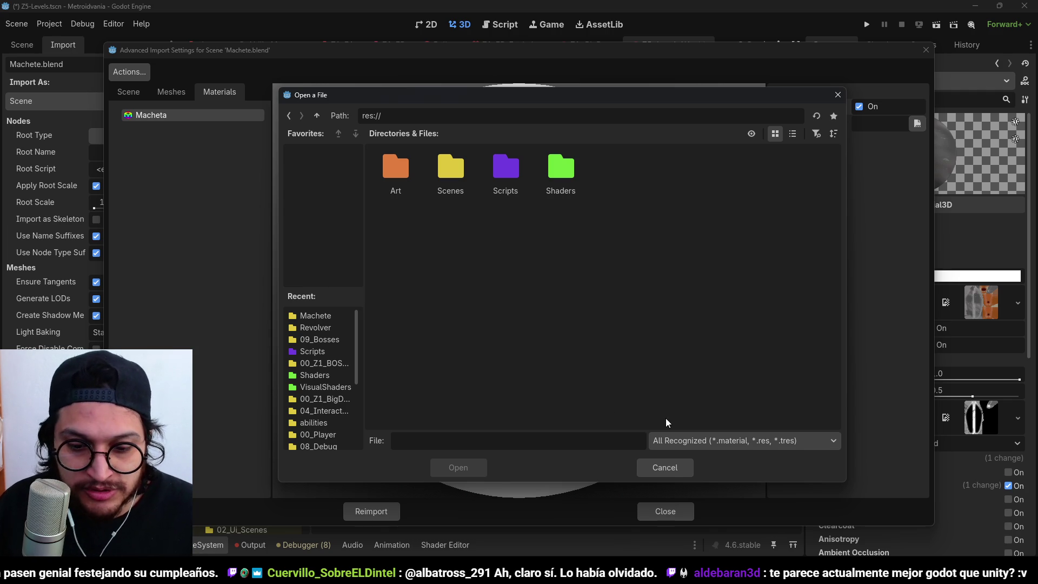
{"action": "double_click", "coordinate": [439, 166]}
{"action": "double_click", "coordinate": [379, 181]}
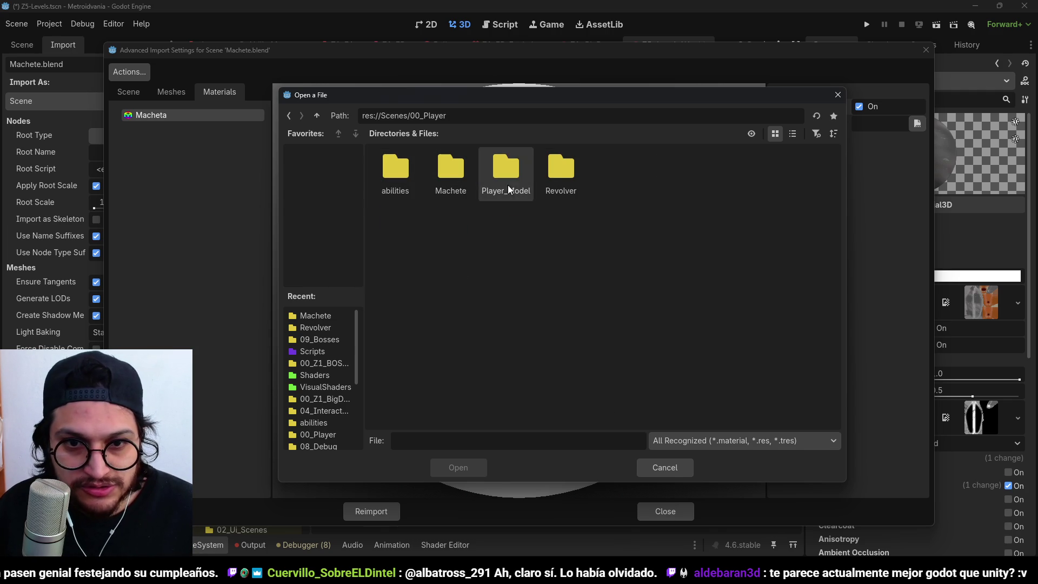
{"action": "double_click", "coordinate": [459, 170]}
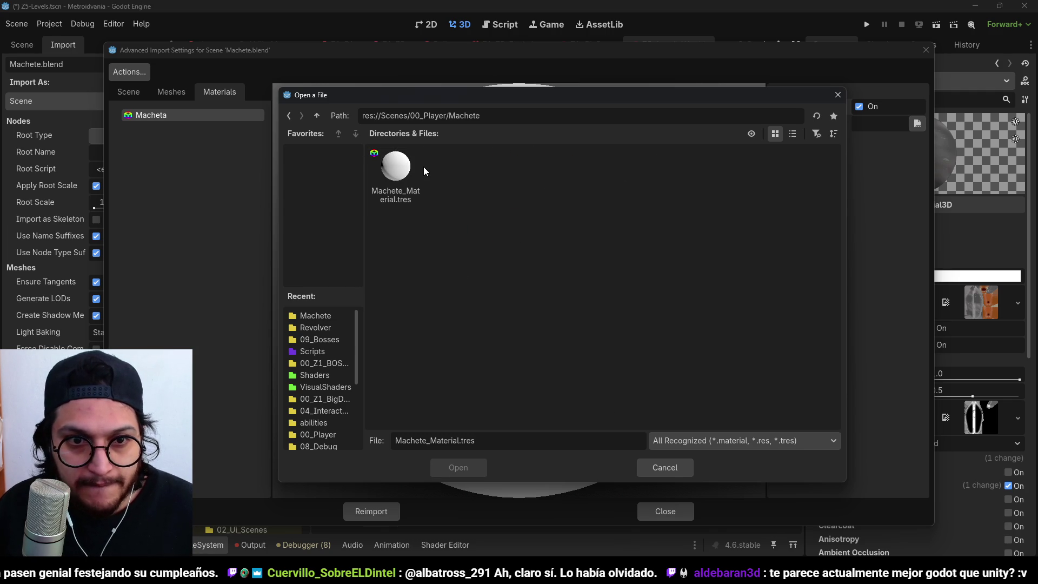
{"action": "double_click", "coordinate": [412, 176]}
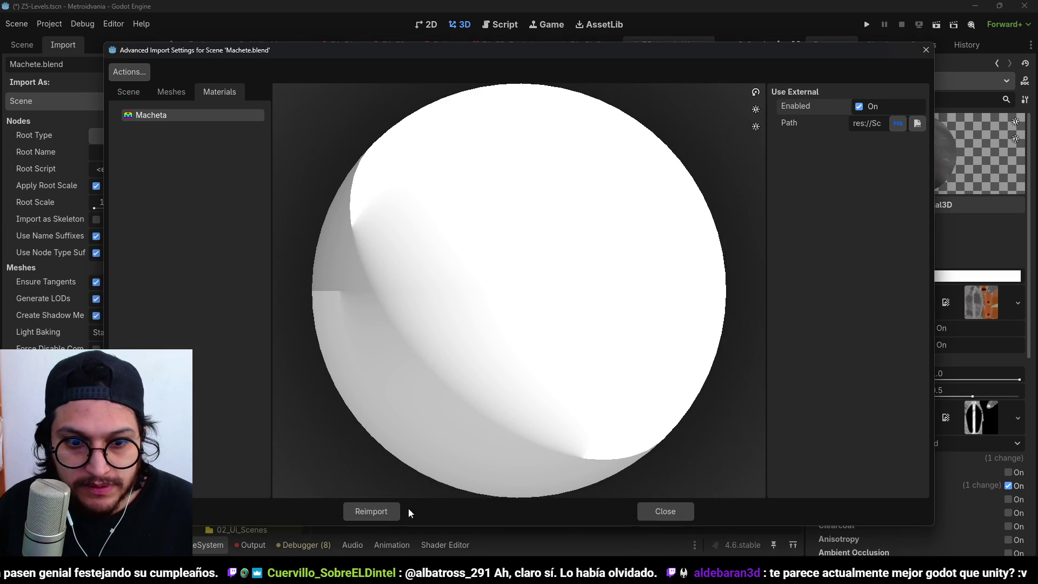
{"action": "left_click", "coordinate": [380, 509]}
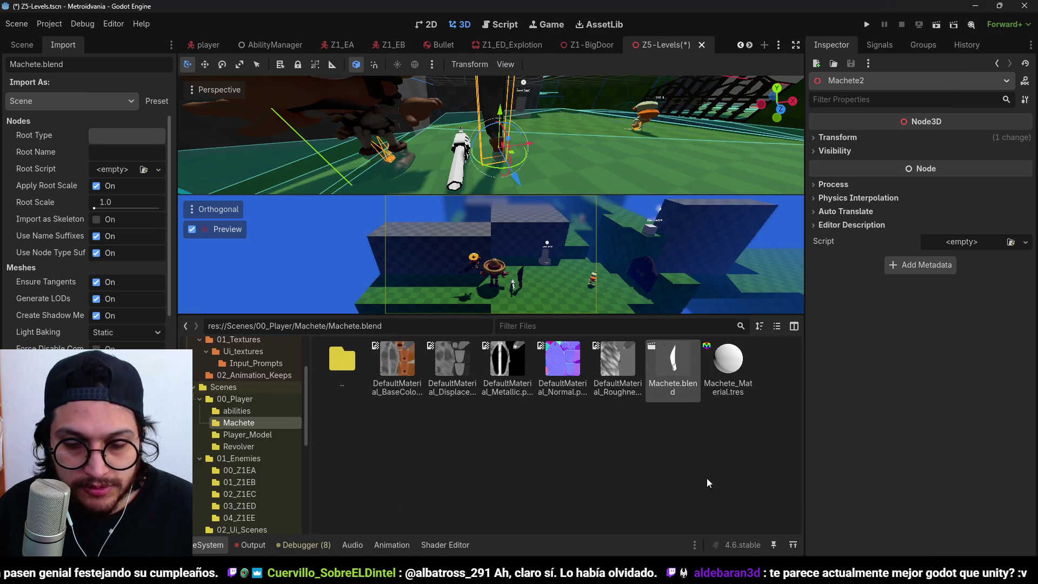
- Map Revolver.blend's Pistola material to external Revolver_Material.tres and reimport it
{"action": "double_click", "coordinate": [332, 349]}
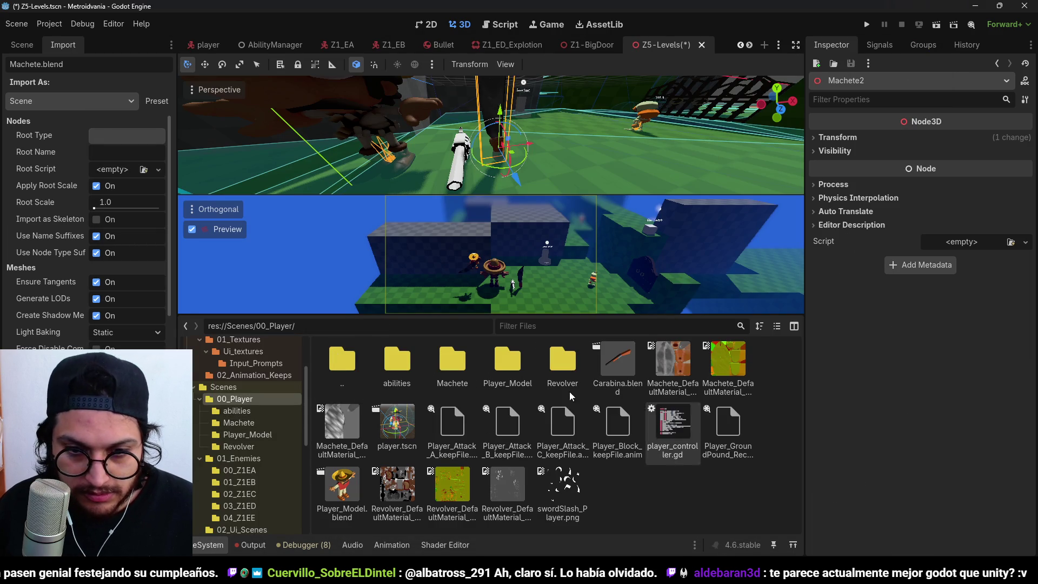
{"action": "double_click", "coordinate": [562, 360]}
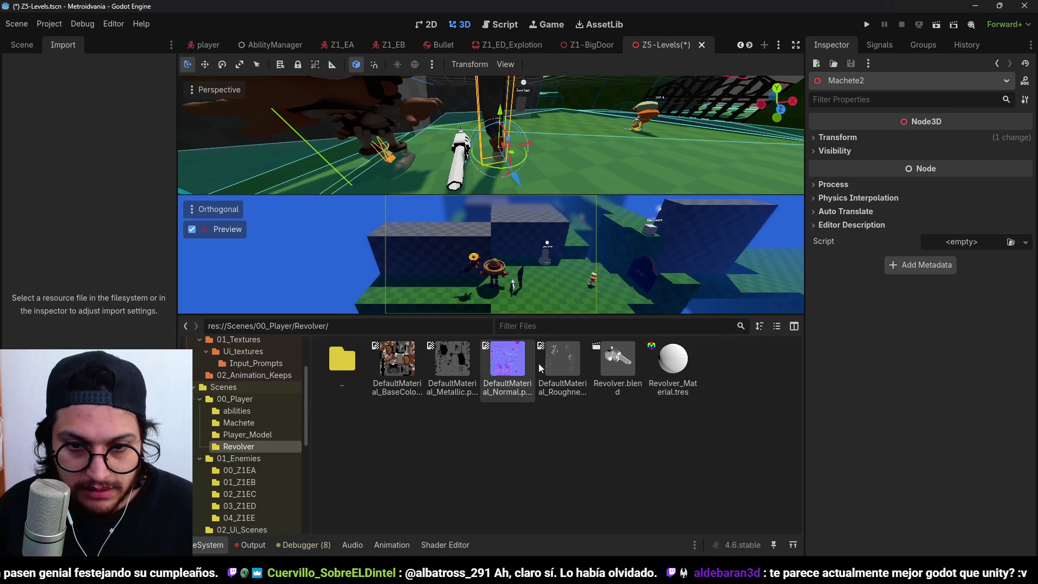
{"action": "double_click", "coordinate": [617, 360]}
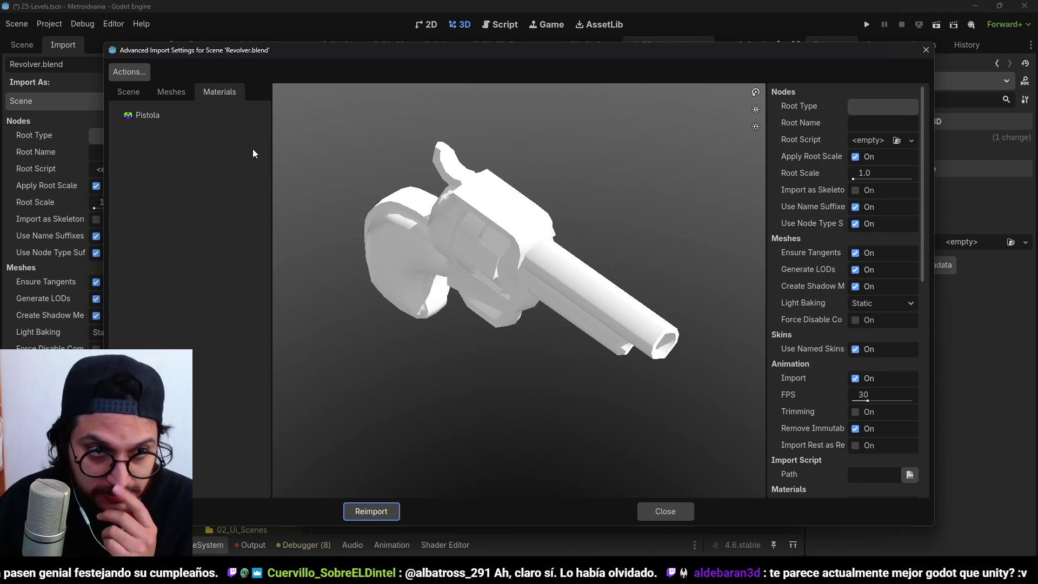
{"action": "left_click", "coordinate": [195, 115]}
{"action": "left_click", "coordinate": [860, 106]}
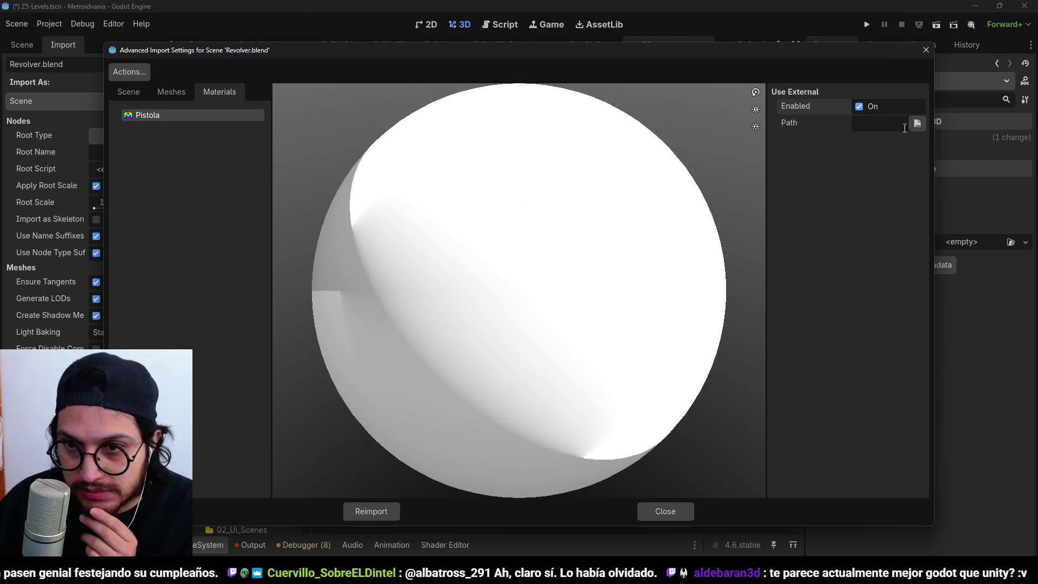
{"action": "left_click", "coordinate": [917, 123]}
{"action": "double_click", "coordinate": [407, 170]}
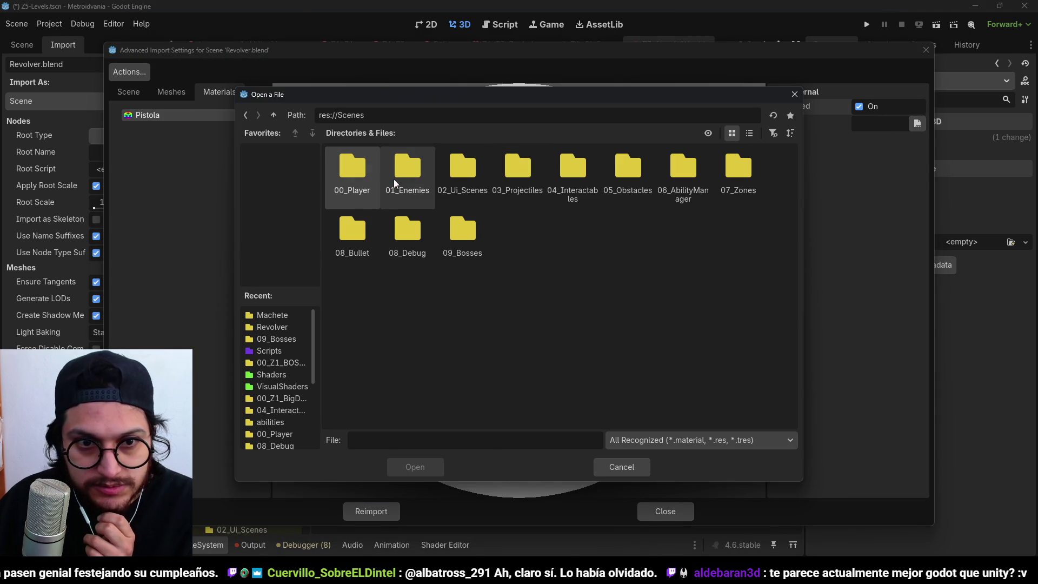
{"action": "double_click", "coordinate": [354, 171]}
{"action": "double_click", "coordinate": [520, 169]}
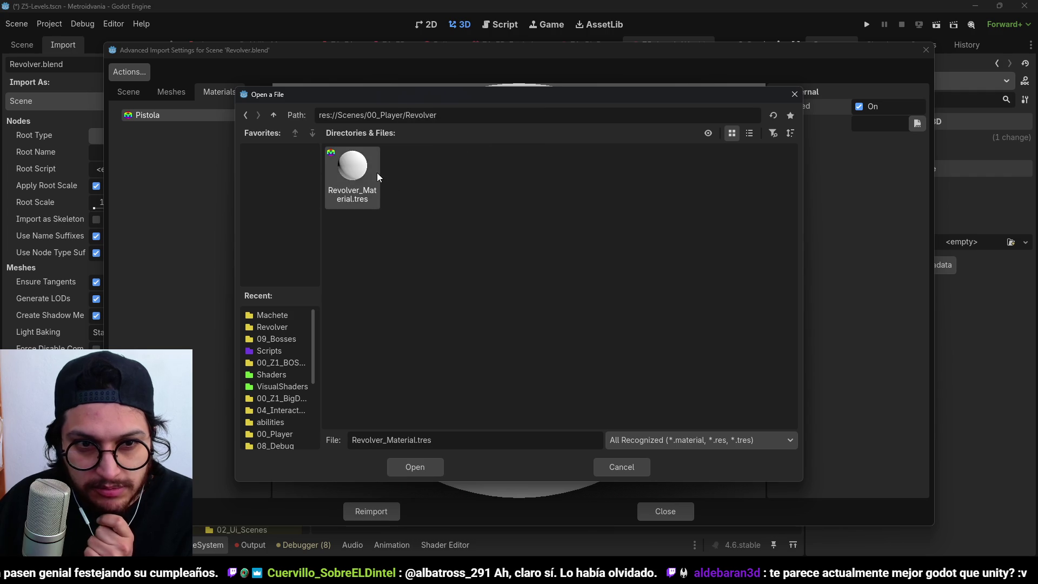
{"action": "double_click", "coordinate": [377, 173]}
{"action": "left_click", "coordinate": [372, 509]}
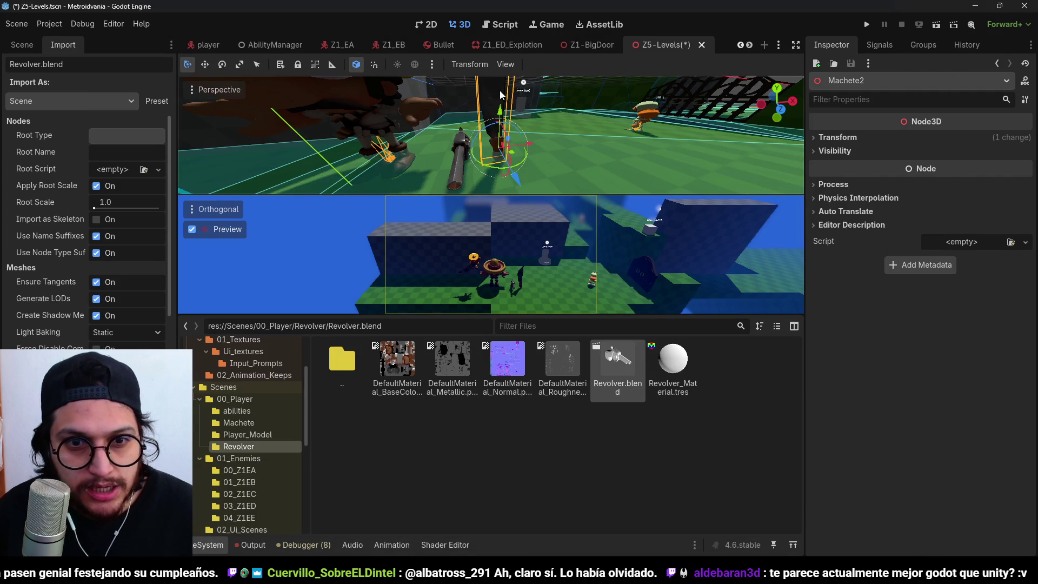
- Show the Scene node tree again and go back up to 00_Player
{"action": "scroll", "coordinate": [468, 140], "scroll_direction": "down", "scroll_amount": 10}
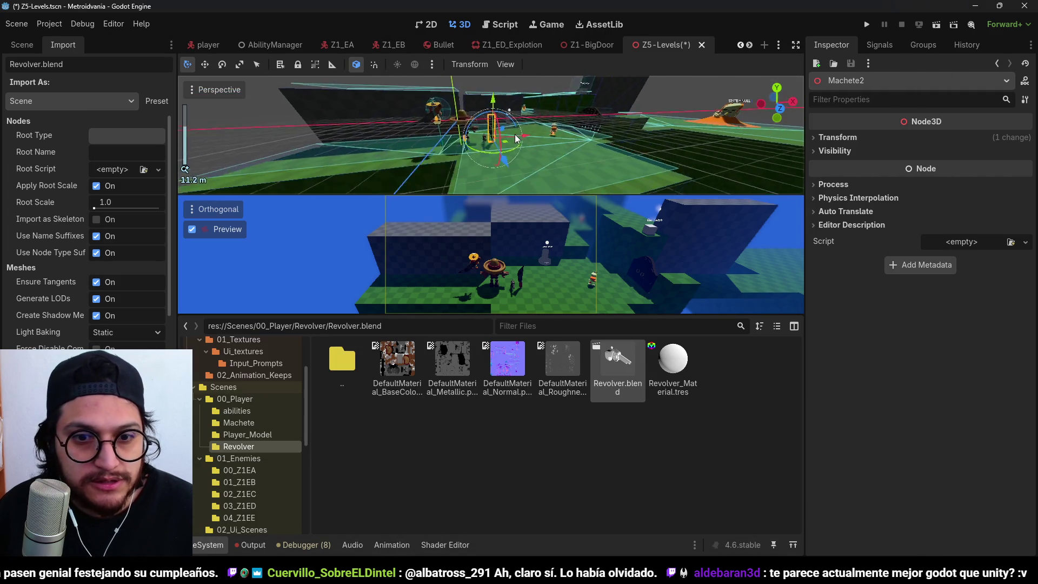
{"action": "left_click", "coordinate": [36, 41]}
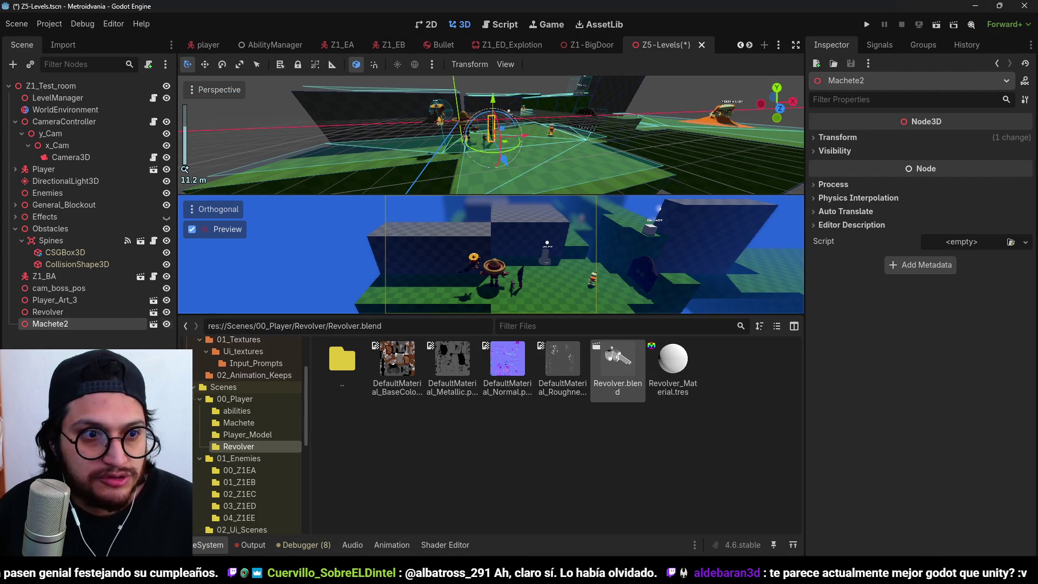
{"action": "double_click", "coordinate": [338, 362]}
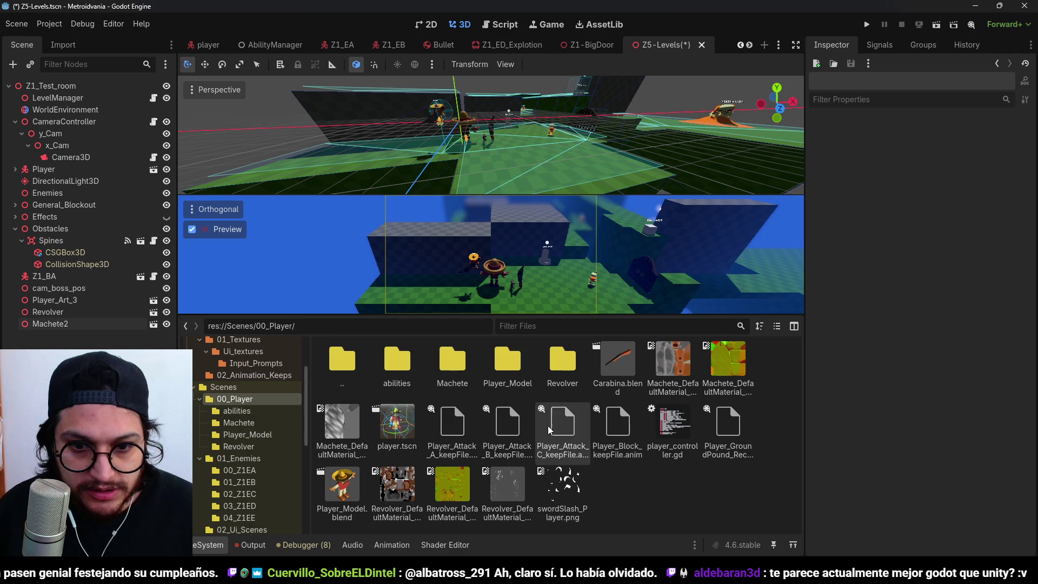
- Create a StandardMaterial3D saved as Player_Material_PBR in Player_Model
{"action": "double_click", "coordinate": [507, 359]}
{"action": "right_click", "coordinate": [504, 485]}
{"action": "left_click", "coordinate": [588, 504]}
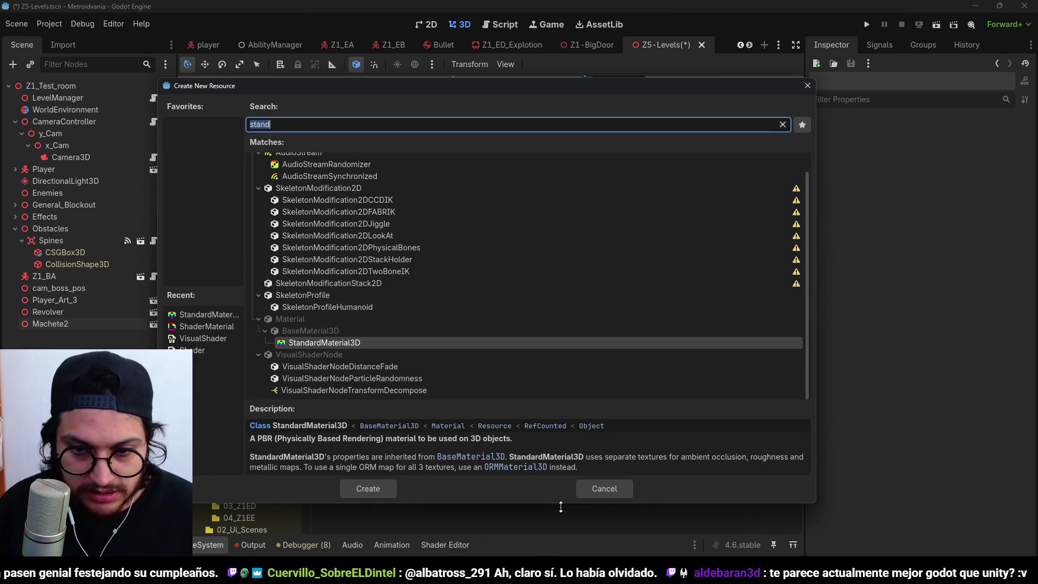
{"action": "key", "text": "Return"}
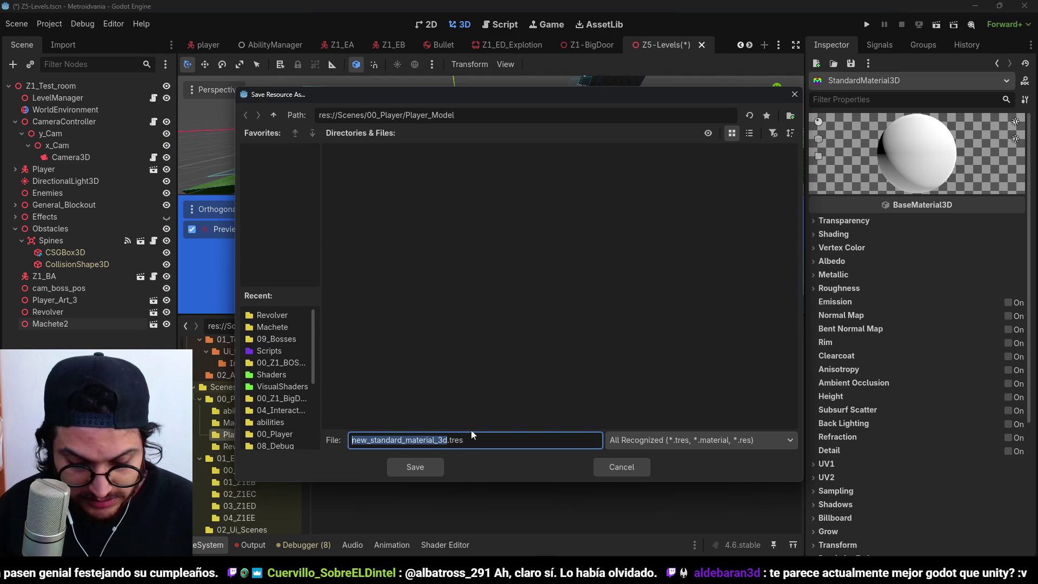
{"action": "type", "text": "Player_Material_P"}
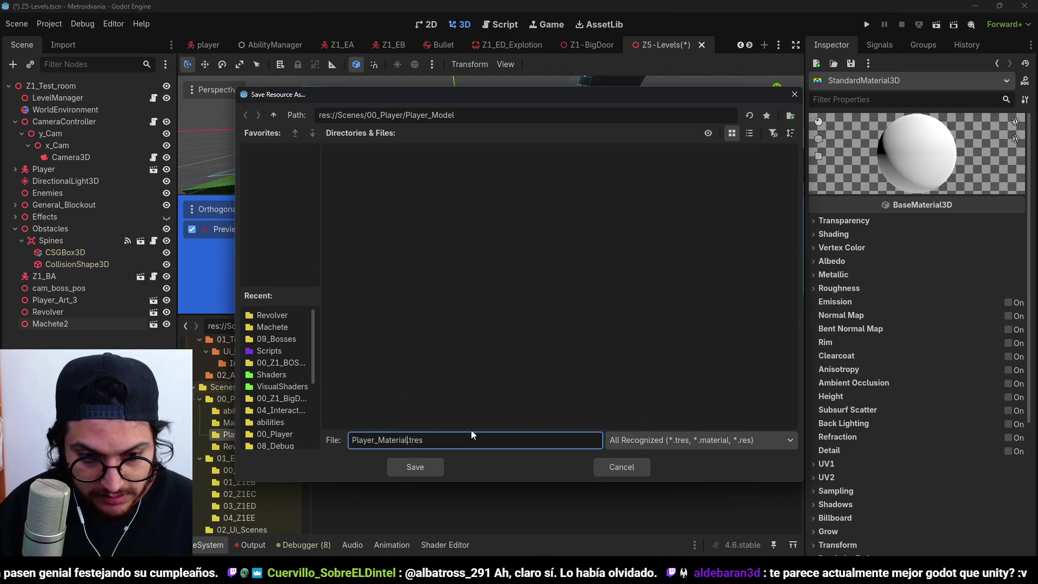
{"action": "type", "text": "BR"}
{"action": "key", "text": "Return"}
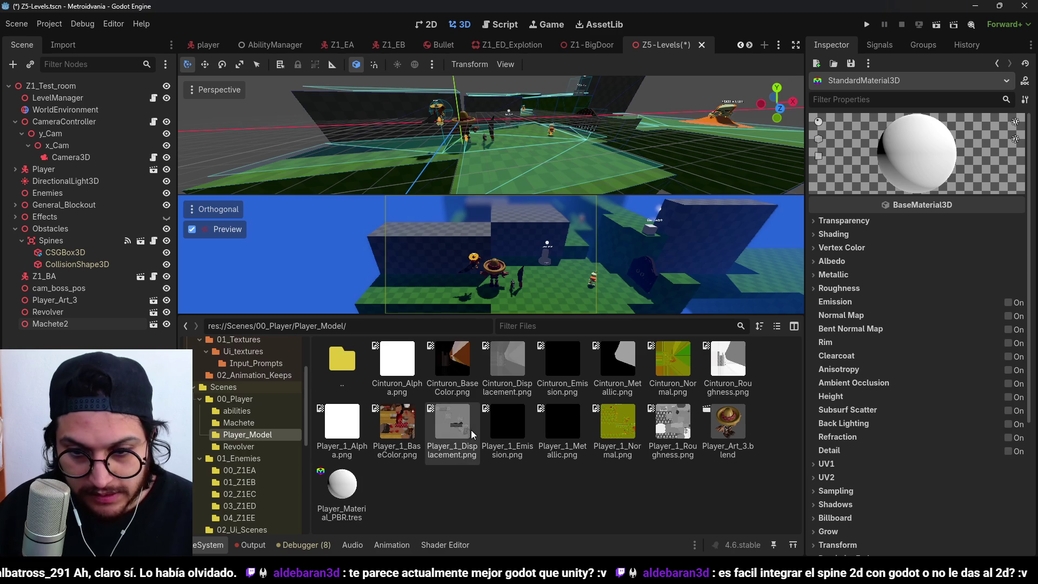
- Create a second StandardMaterial3D saved as Cinturon_Material
{"action": "right_click", "coordinate": [469, 517]}
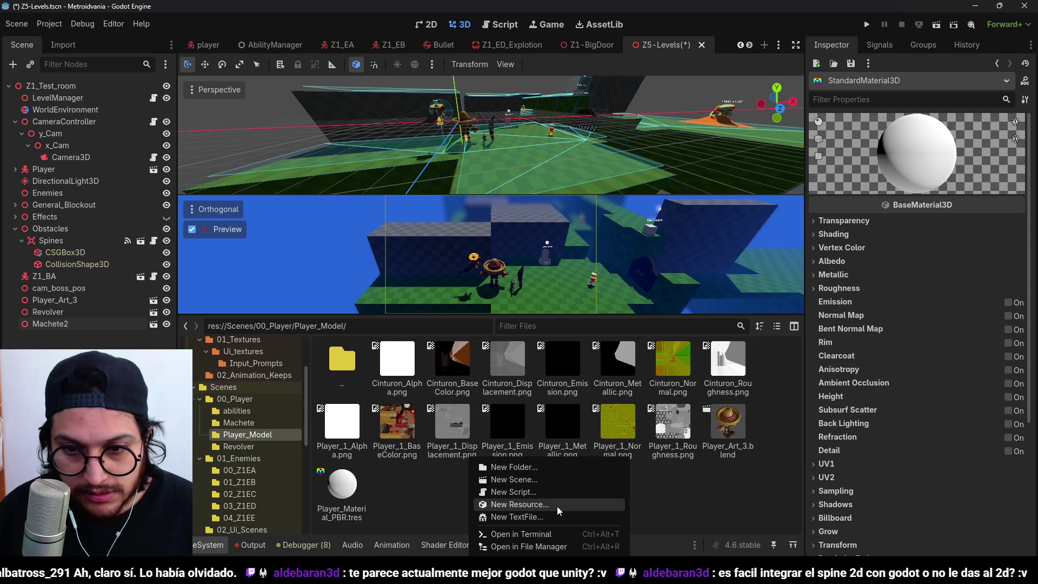
{"action": "left_click", "coordinate": [558, 505]}
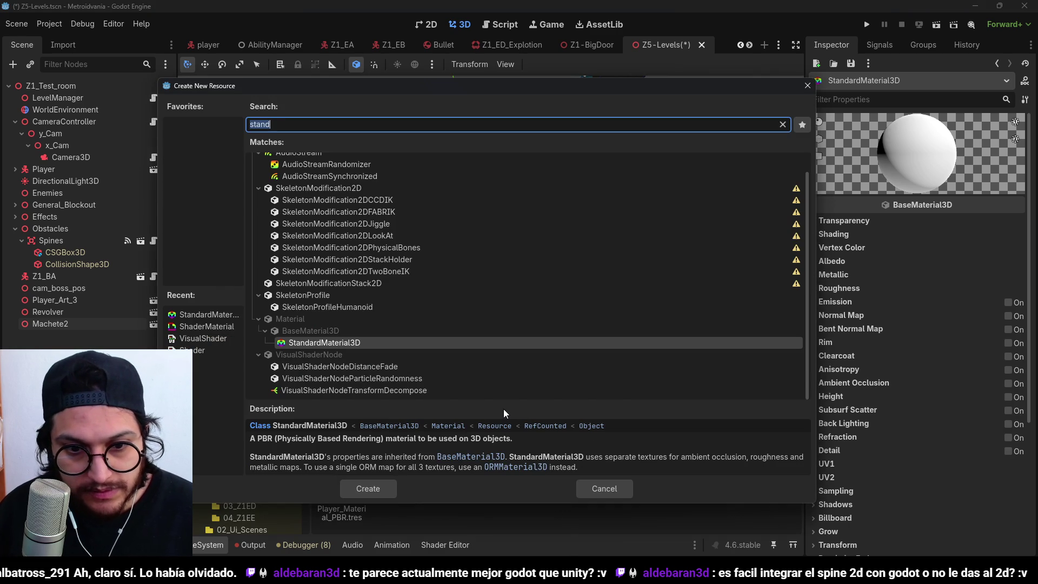
{"action": "left_click", "coordinate": [439, 332]}
{"action": "double_click", "coordinate": [437, 342]}
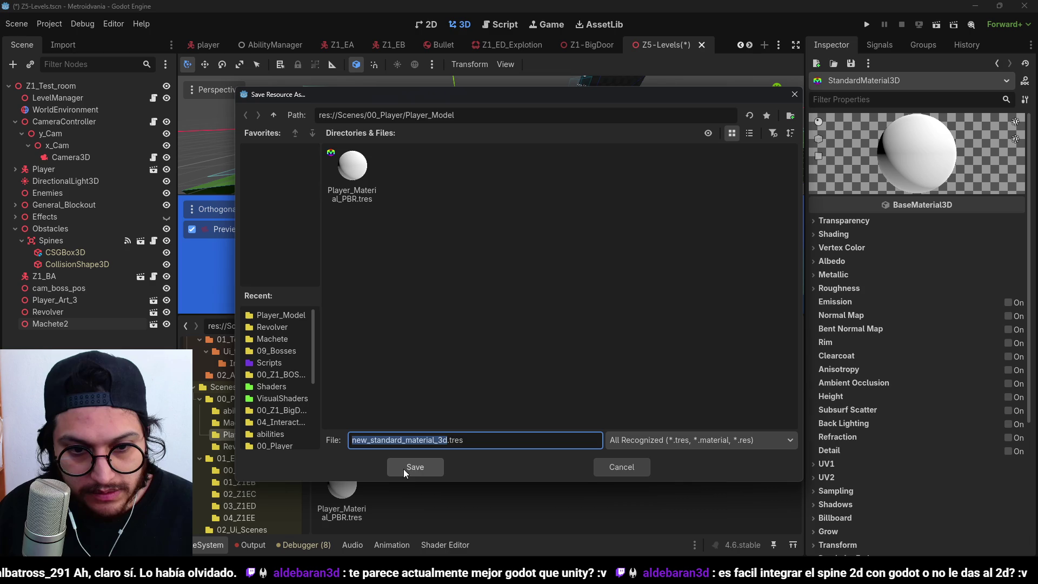
{"action": "type", "text": "Cinturon_"}
{"action": "type", "text": "Material"}
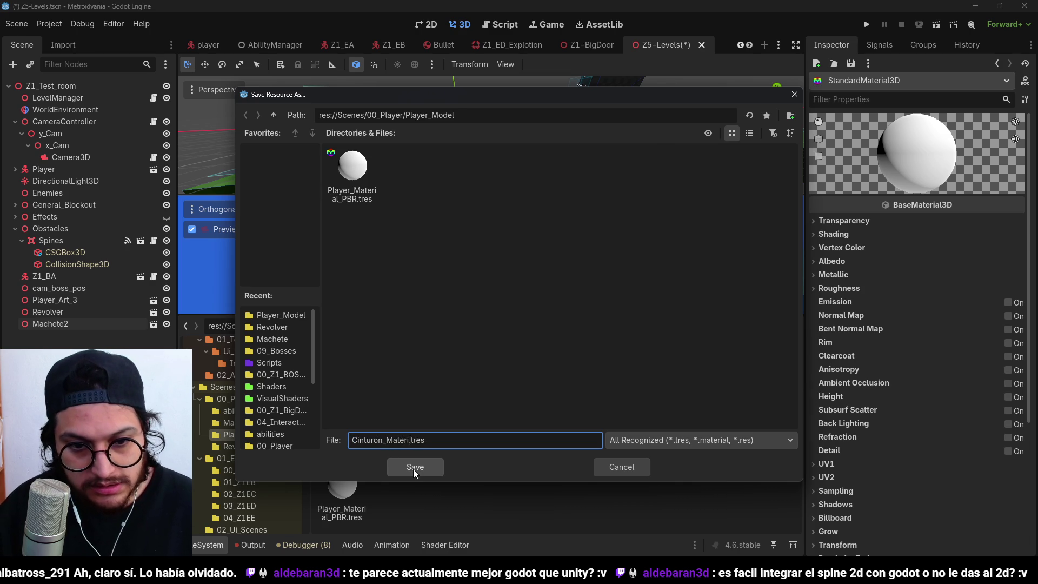
{"action": "left_click", "coordinate": [413, 469]}
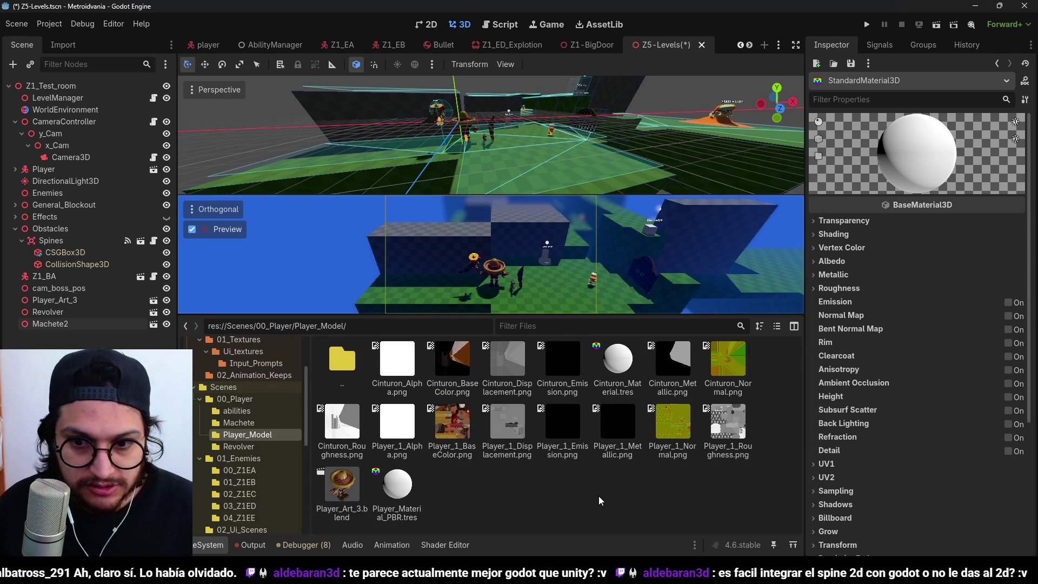
- Assign Player_1_BaseColor, Player_1_Normal and Player_1_Roughness to Player_Material_PBR's albedo, normal and roughness slots
{"action": "left_click", "coordinate": [406, 496]}
{"action": "left_click", "coordinate": [892, 263]}
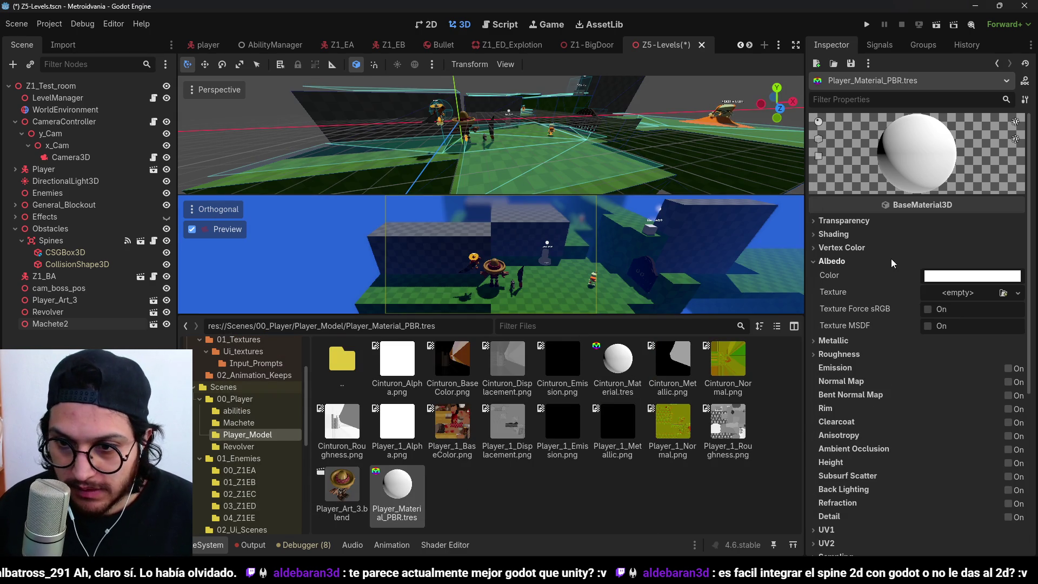
{"action": "mouse_move", "coordinate": [451, 423]}
{"action": "left_mouse_down"}
{"action": "mouse_move", "coordinate": [933, 301]}
{"action": "mouse_move", "coordinate": [979, 301]}
{"action": "left_mouse_up"}
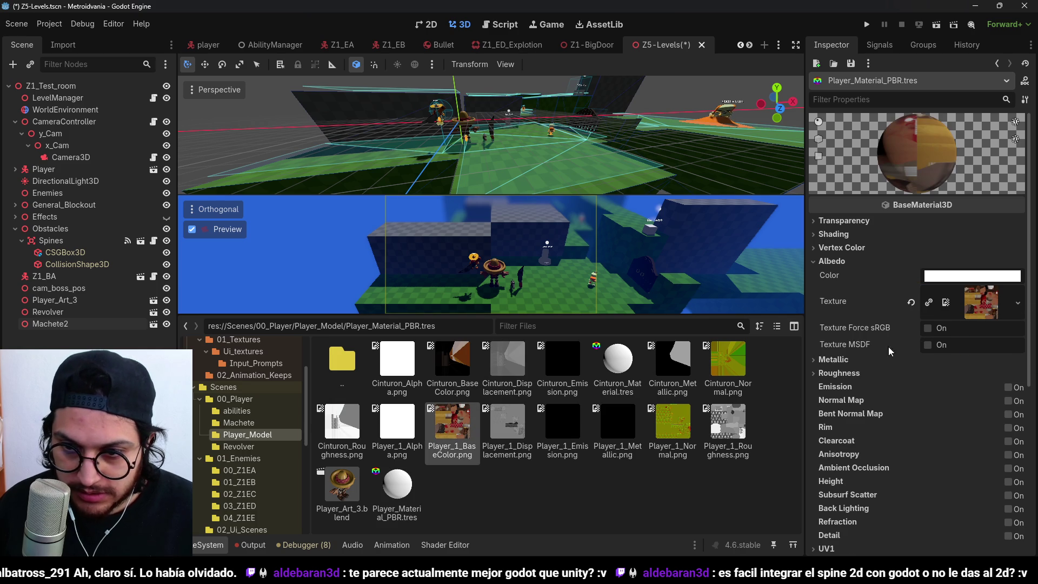
{"action": "left_click", "coordinate": [1009, 401]}
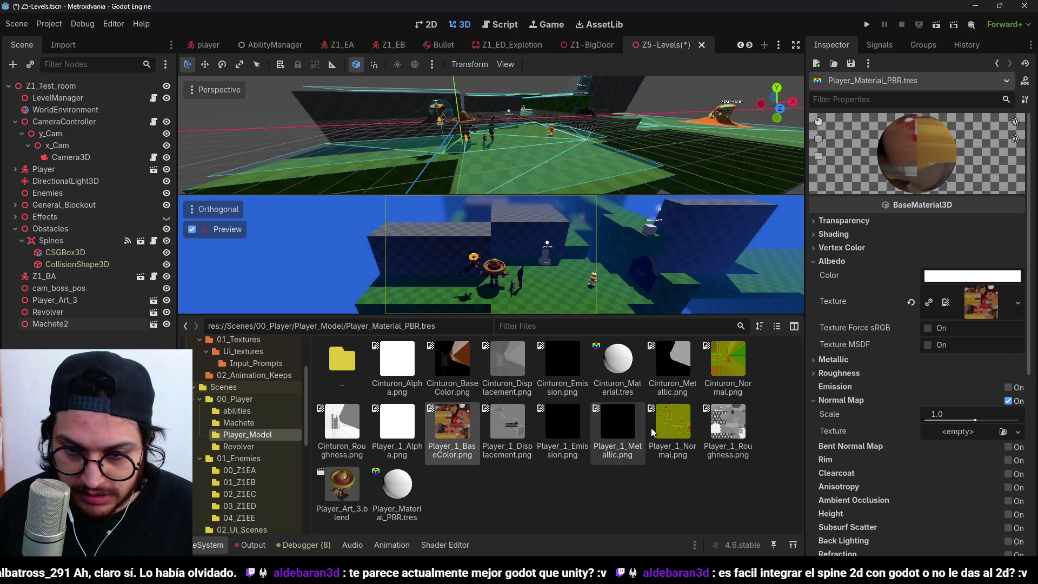
{"action": "mouse_move", "coordinate": [687, 444]}
{"action": "left_mouse_down"}
{"action": "mouse_move", "coordinate": [700, 427]}
{"action": "mouse_move", "coordinate": [968, 419]}
{"action": "mouse_move", "coordinate": [981, 440]}
{"action": "left_mouse_up"}
{"action": "left_click", "coordinate": [839, 373]}
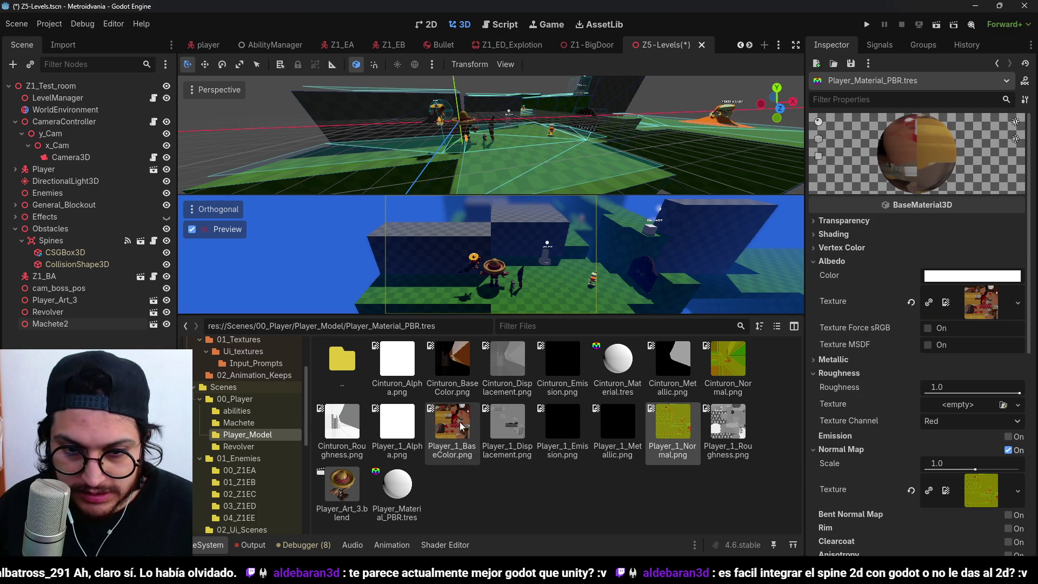
{"action": "left_click_drag", "start_coordinate": [727, 428], "coordinate": [963, 412]}
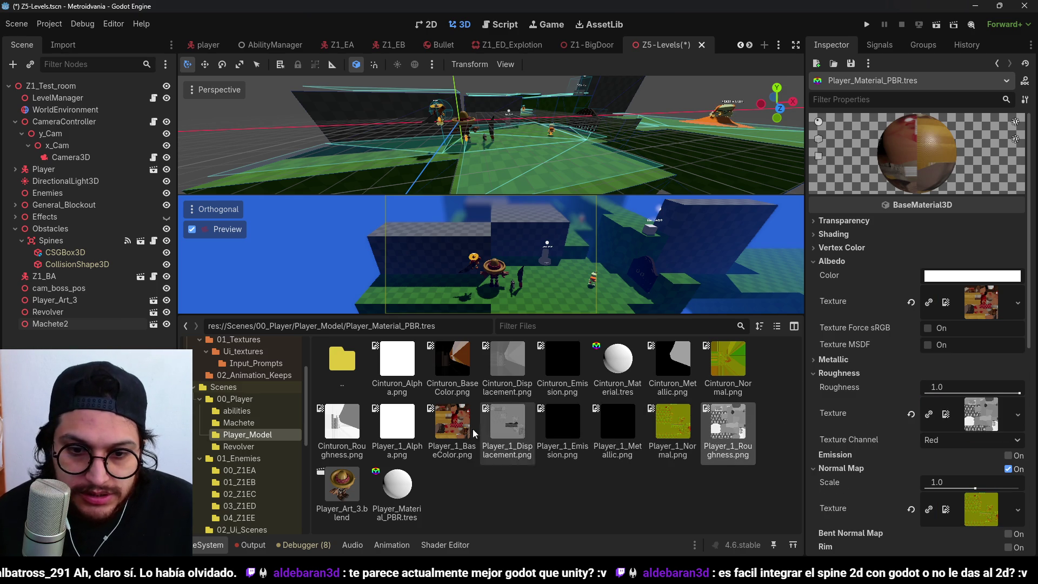
{"action": "left_click", "coordinate": [843, 373]}
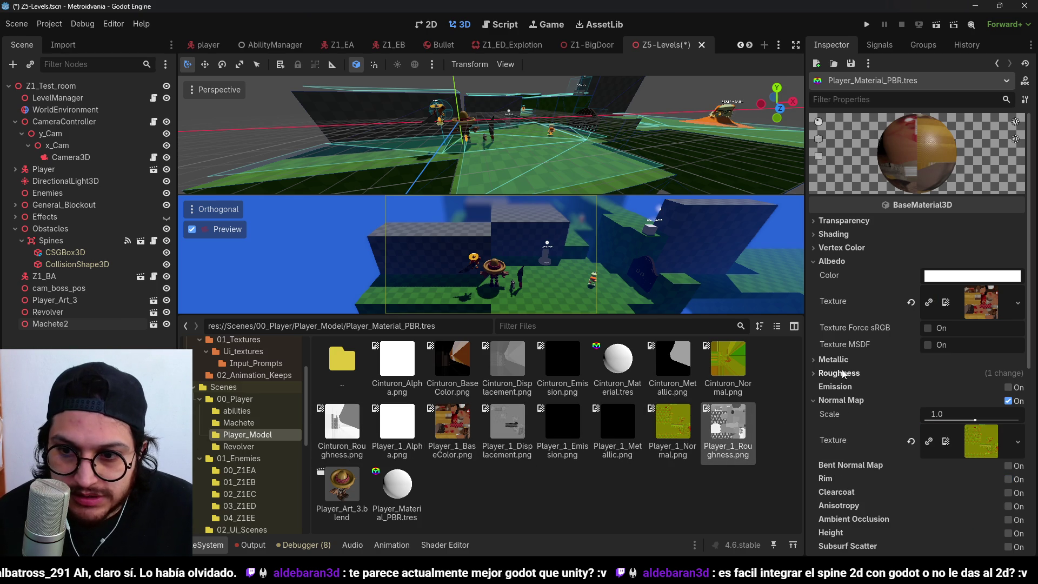
{"action": "left_click", "coordinate": [835, 265]}
{"action": "left_click", "coordinate": [617, 360]}
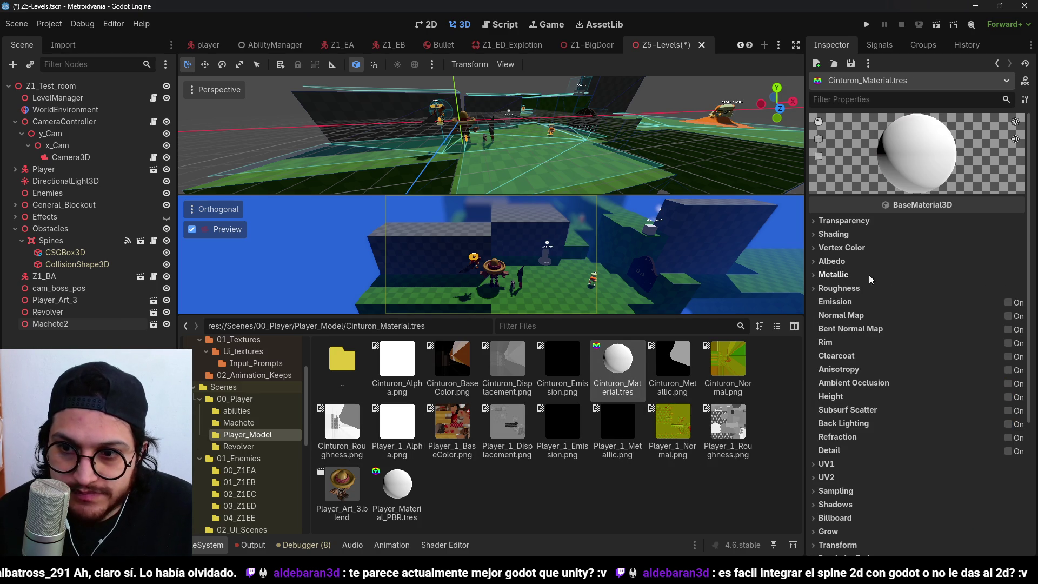
- Set Cinturon_BaseColor as the albedo texture and enable the normal map with Cinturon_Normal
{"action": "left_click", "coordinate": [843, 261]}
{"action": "left_click_drag", "start_coordinate": [462, 378], "coordinate": [967, 300]}
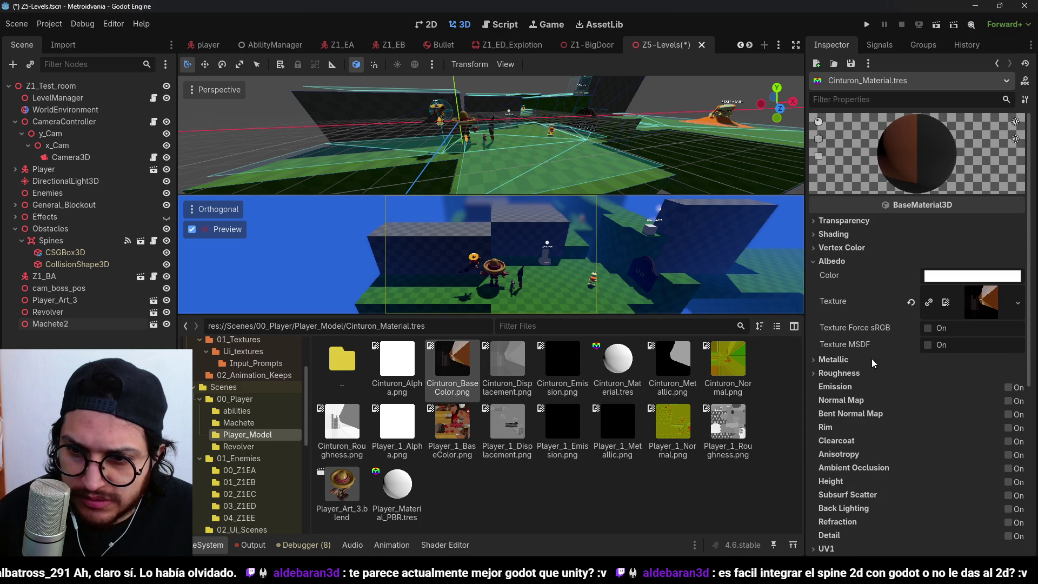
{"action": "left_click", "coordinate": [1008, 402]}
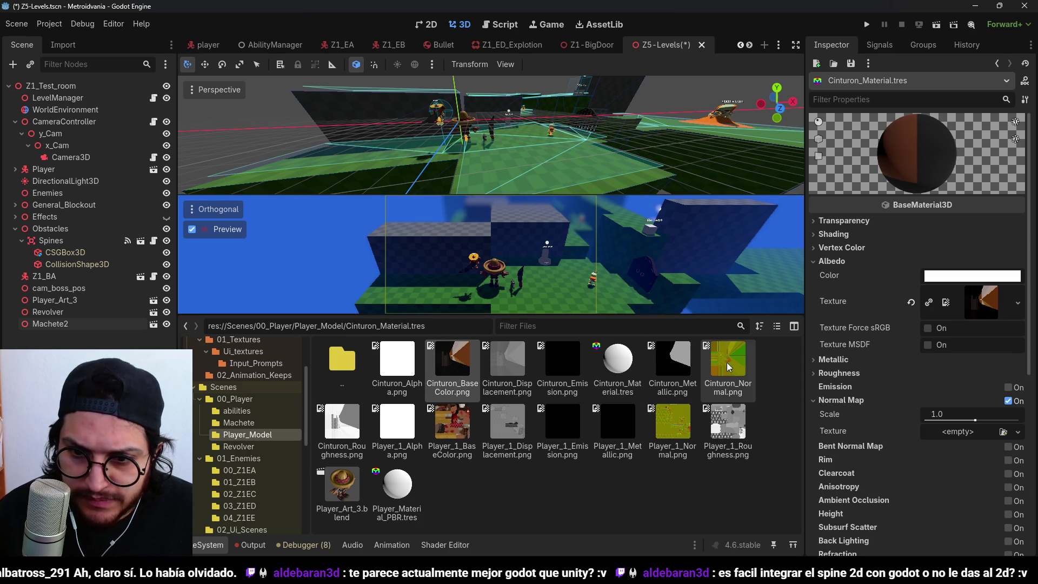
{"action": "left_click_drag", "start_coordinate": [729, 359], "coordinate": [967, 433]}
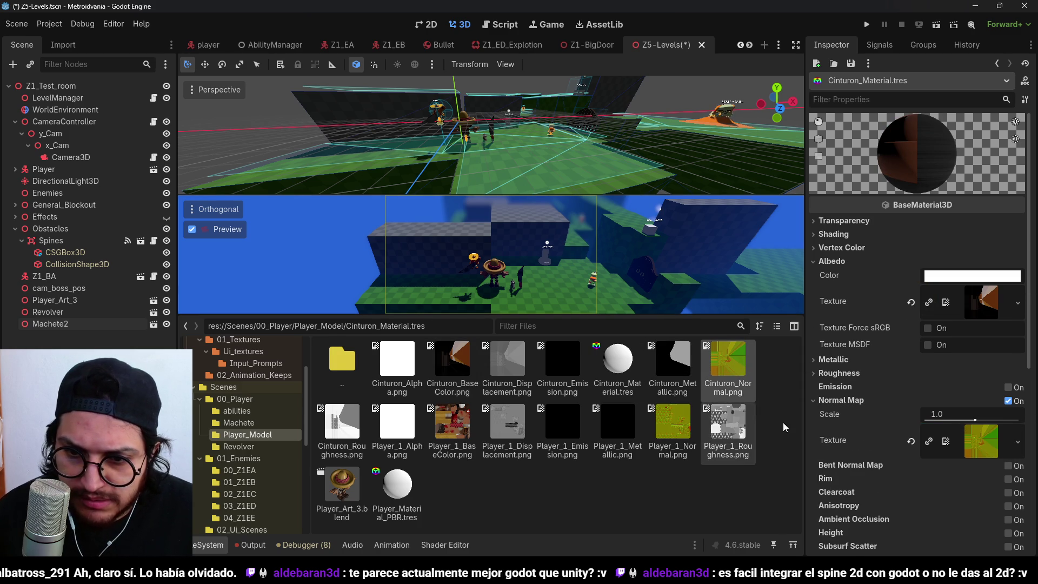
{"action": "left_click", "coordinate": [852, 401]}
- Add Cinturon_Roughness and Cinturon_Metallic as the roughness and metallic textures
{"action": "left_click", "coordinate": [845, 374]}
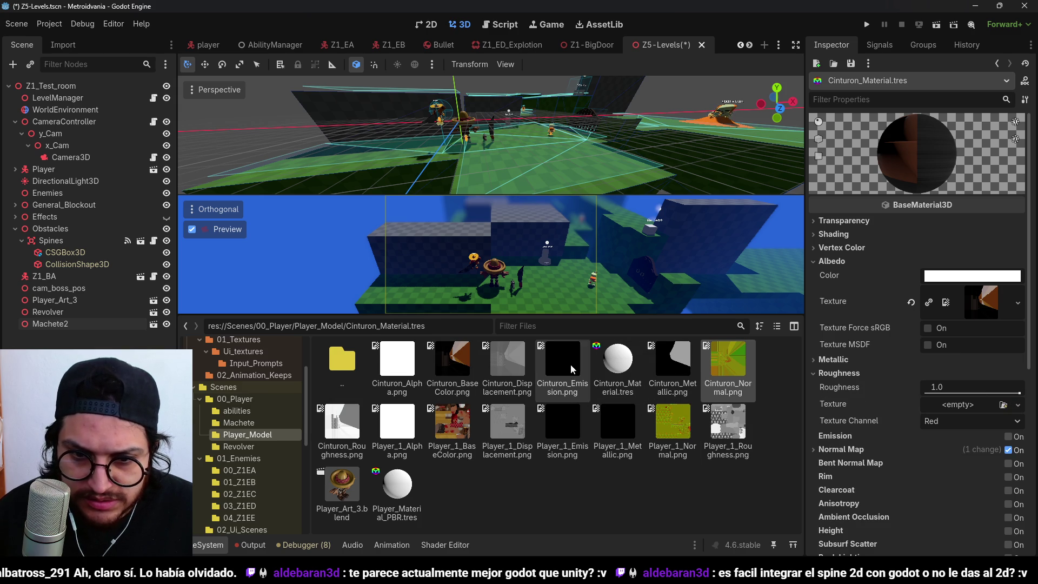
{"action": "mouse_move", "coordinate": [341, 424]}
{"action": "left_mouse_down"}
{"action": "mouse_move", "coordinate": [973, 416]}
{"action": "mouse_move", "coordinate": [962, 404]}
{"action": "left_mouse_up"}
{"action": "left_click", "coordinate": [833, 359]}
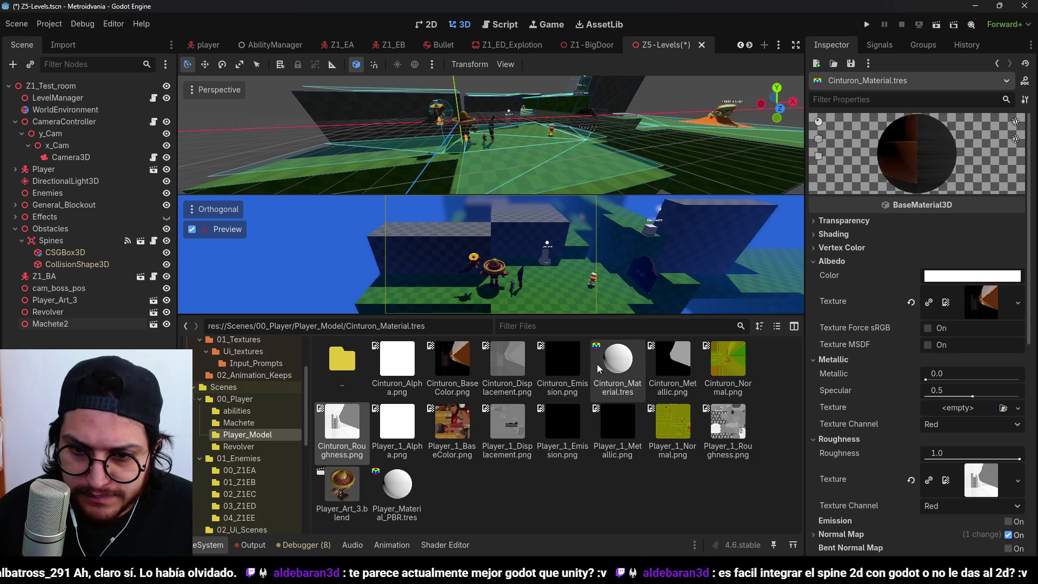
{"action": "mouse_move", "coordinate": [672, 362]}
{"action": "left_mouse_down"}
{"action": "mouse_move", "coordinate": [985, 412]}
{"action": "mouse_move", "coordinate": [951, 416]}
{"action": "mouse_move", "coordinate": [959, 408]}
{"action": "left_mouse_up"}
{"action": "left_click", "coordinate": [833, 359]}
{"action": "left_click", "coordinate": [342, 489]}
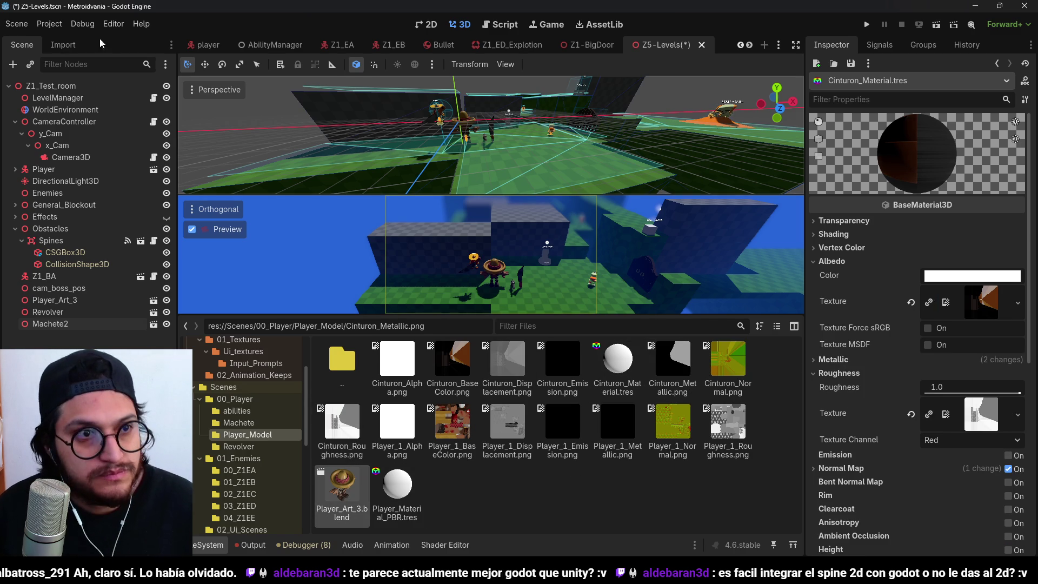
{"action": "left_click", "coordinate": [62, 45]}
- In Player_Art_3's advanced import settings, map the Player material to external Player_Material_PBR
{"action": "left_click", "coordinate": [146, 549]}
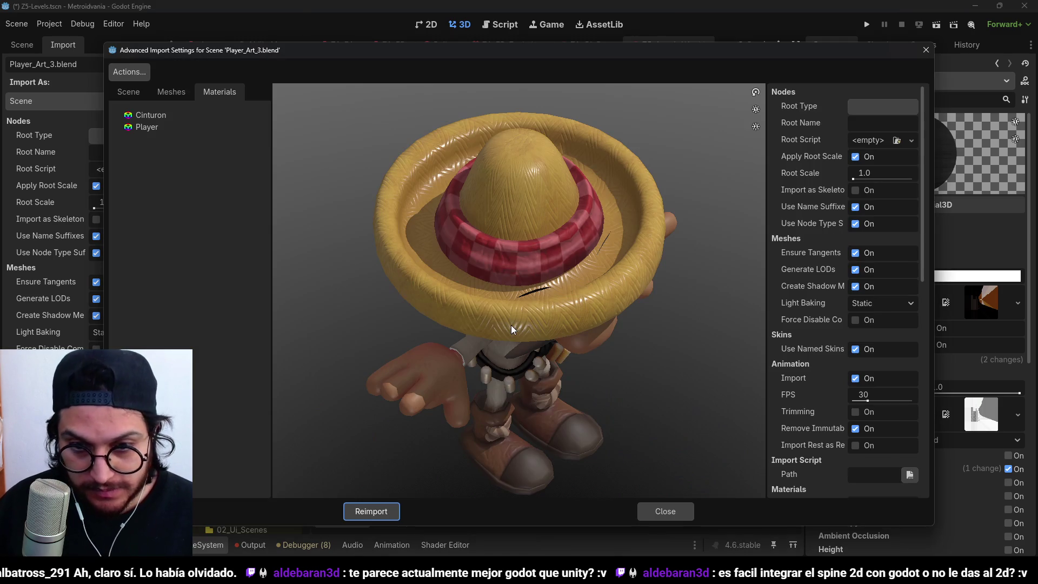
{"action": "left_click", "coordinate": [183, 128]}
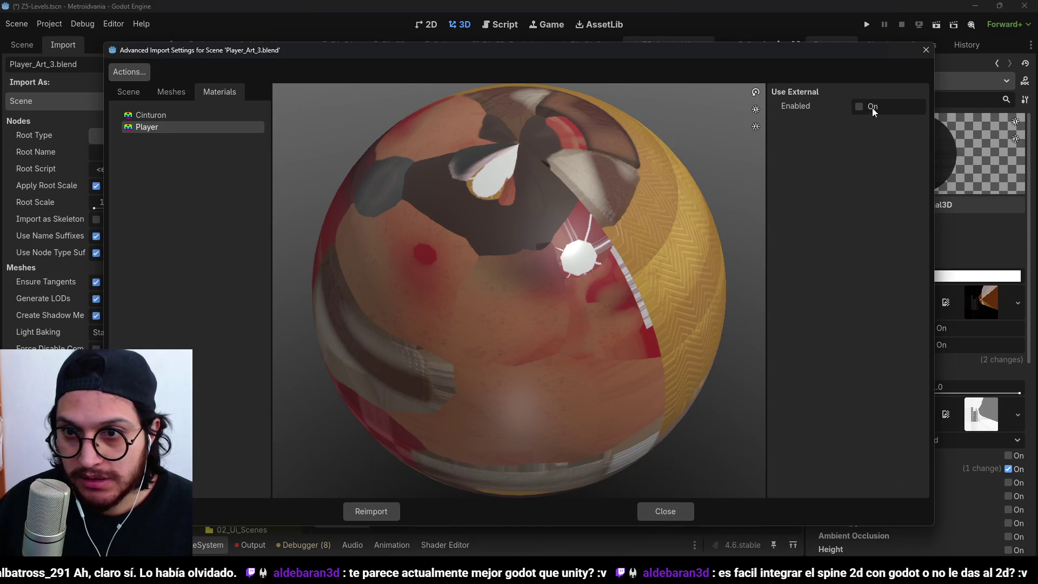
{"action": "left_click", "coordinate": [859, 107]}
{"action": "left_click", "coordinate": [915, 123]}
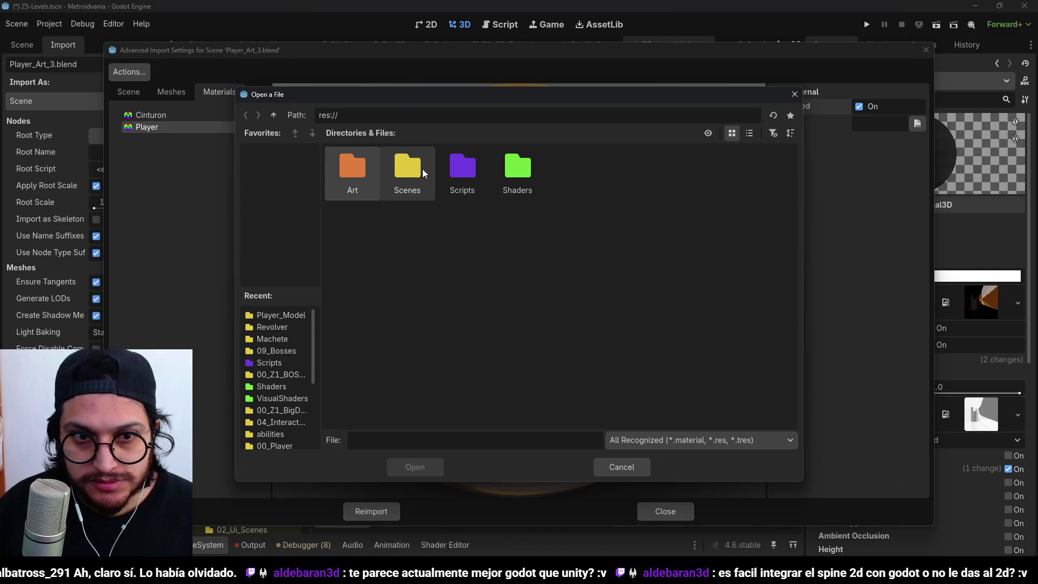
{"action": "double_click", "coordinate": [352, 170]}
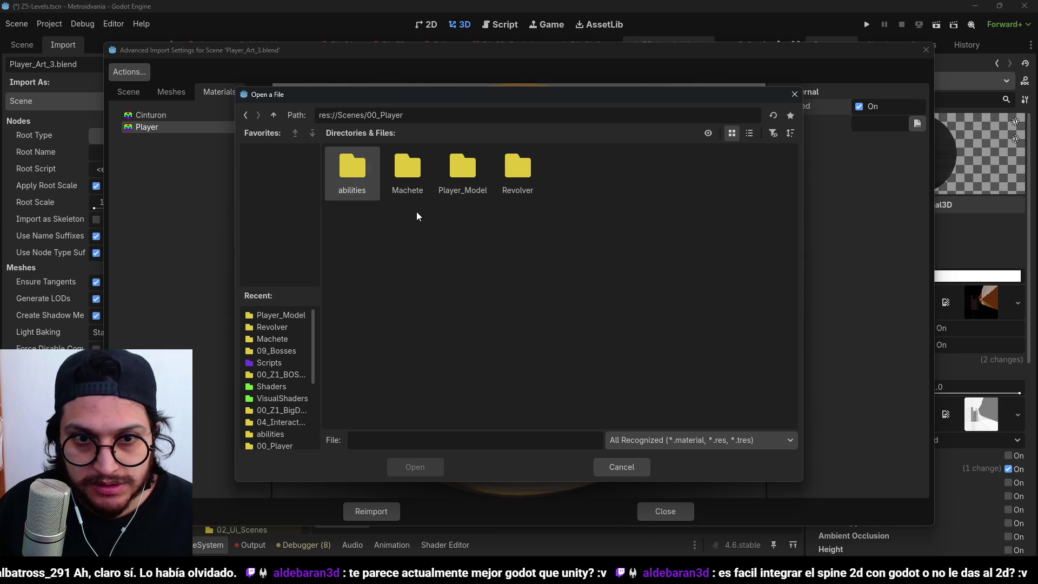
{"action": "double_click", "coordinate": [466, 169]}
{"action": "double_click", "coordinate": [406, 167]}
- Map the Cinturon material to external Cinturon_Material.tres and reimport the model
{"action": "left_click", "coordinate": [206, 116]}
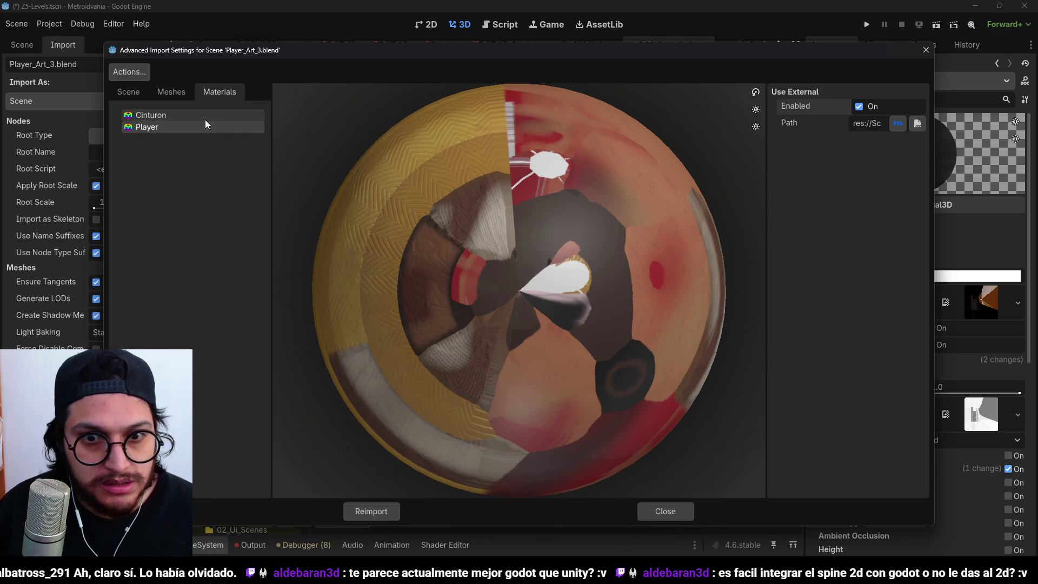
{"action": "left_click", "coordinate": [859, 107]}
{"action": "left_click", "coordinate": [916, 123]}
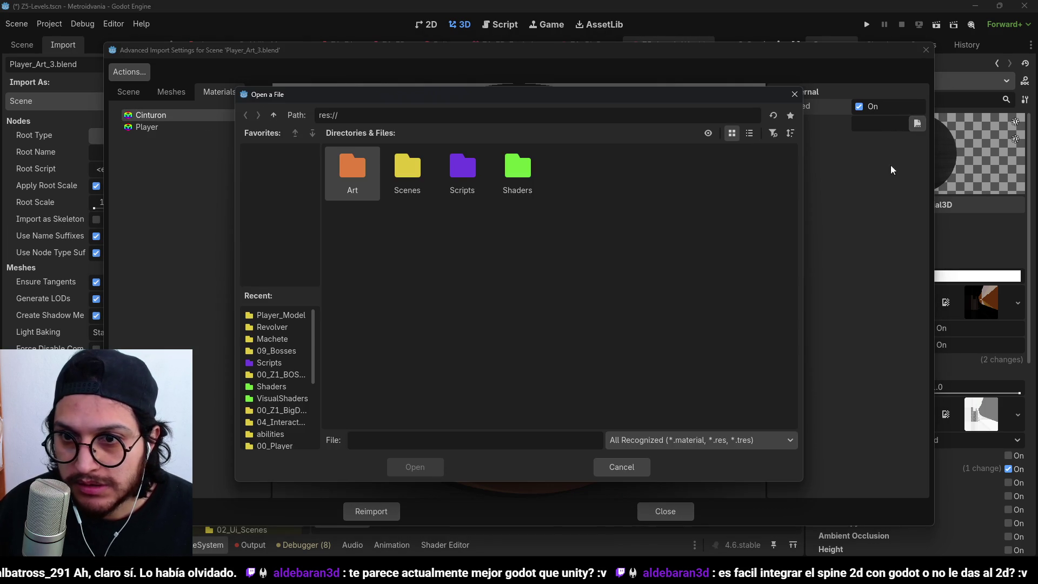
{"action": "double_click", "coordinate": [410, 171]}
{"action": "double_click", "coordinate": [352, 172]}
{"action": "double_click", "coordinate": [440, 167]}
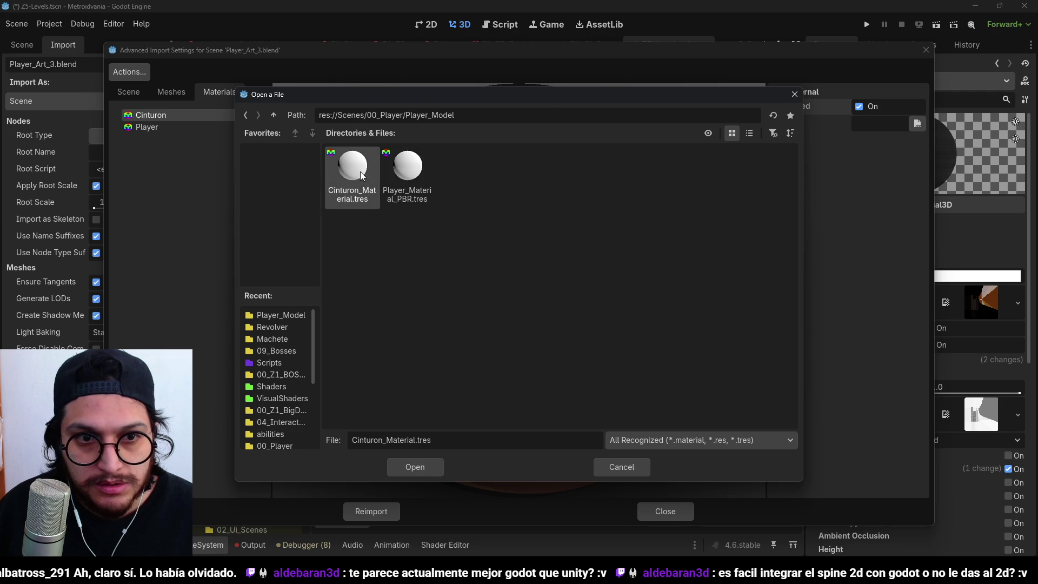
{"action": "left_click", "coordinate": [415, 466]}
{"action": "left_click", "coordinate": [384, 512]}
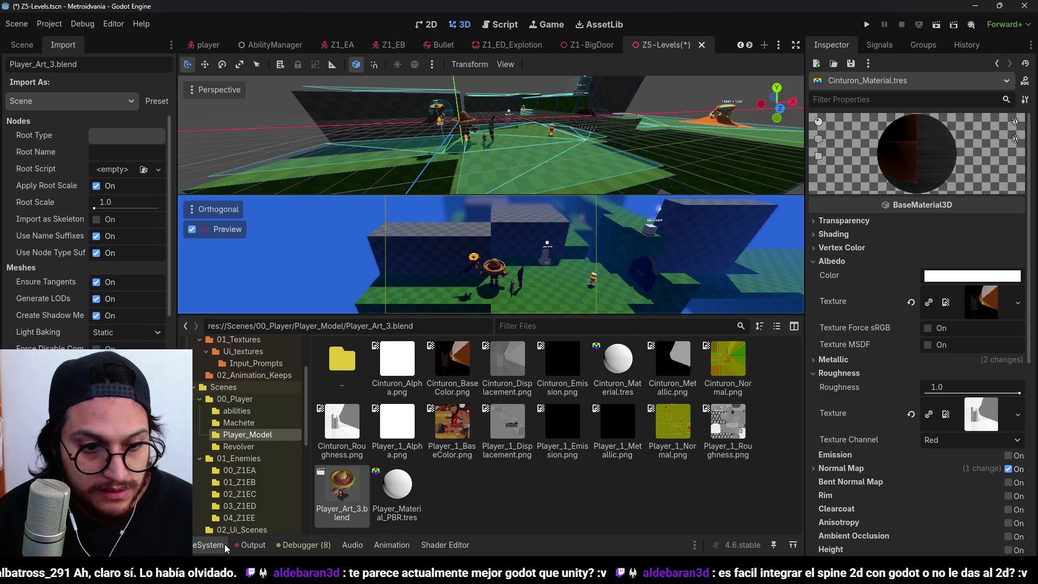
- Enlarge the viewport, view the textured characters from behind, and return to the level's node tree
{"action": "left_click", "coordinate": [208, 544]}
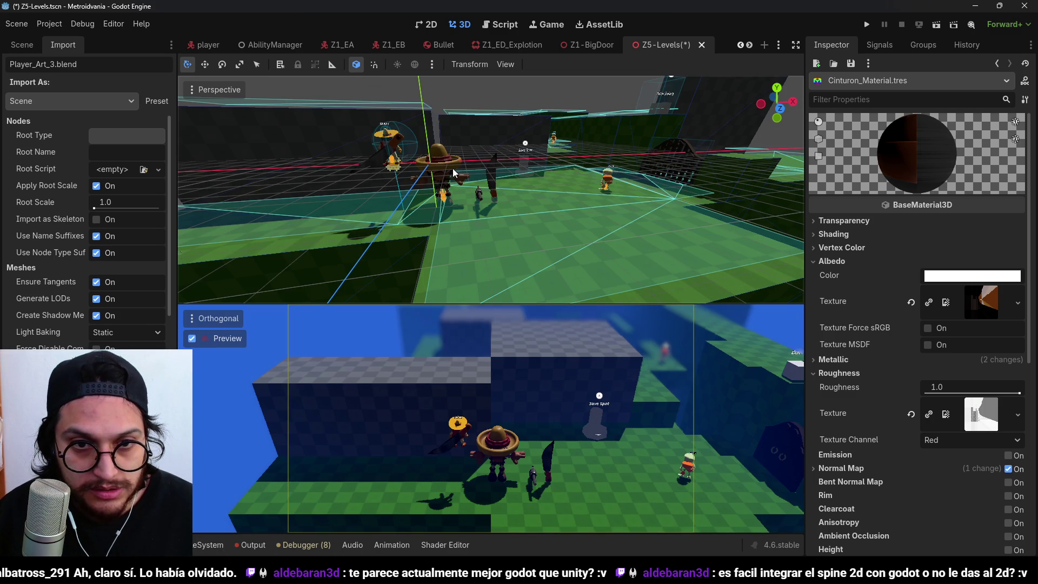
{"action": "scroll", "coordinate": [453, 168], "scroll_direction": "up", "scroll_amount": 5}
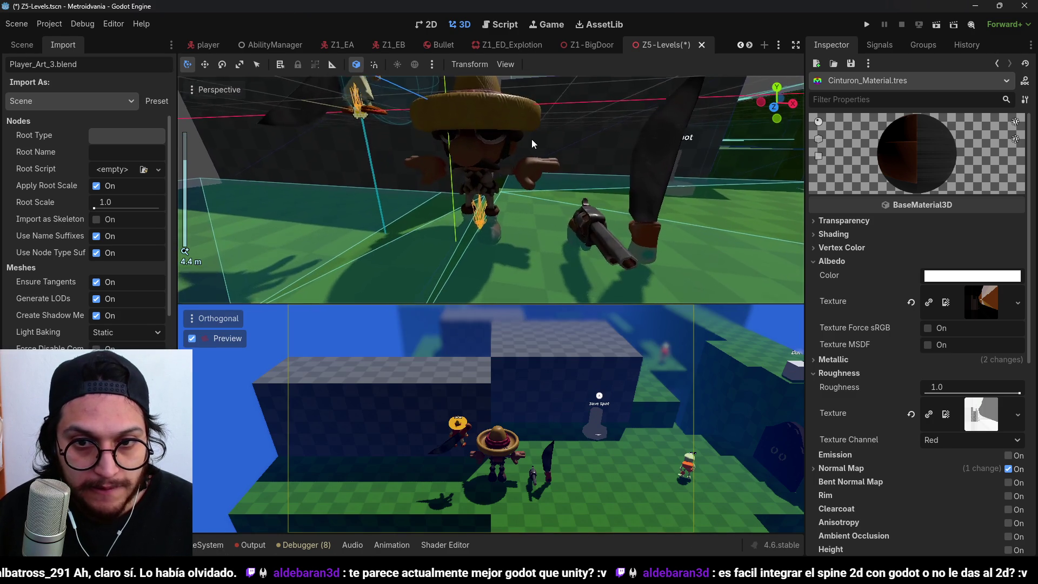
{"action": "scroll", "coordinate": [533, 141], "scroll_direction": "down", "scroll_amount": 2}
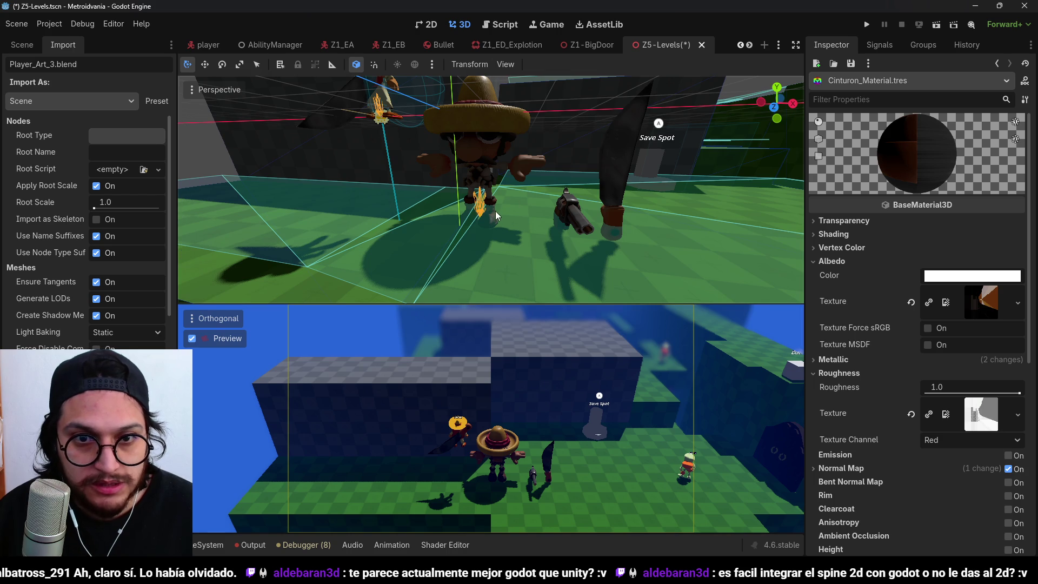
{"action": "mouse_move", "coordinate": [495, 210]}
{"action": "left_mouse_down"}
{"action": "mouse_move", "coordinate": [508, 188]}
{"action": "mouse_move", "coordinate": [375, 221]}
{"action": "mouse_move", "coordinate": [320, 223]}
{"action": "mouse_move", "coordinate": [313, 188]}
{"action": "mouse_move", "coordinate": [385, 192]}
{"action": "mouse_move", "coordinate": [291, 220]}
{"action": "mouse_move", "coordinate": [446, 183]}
{"action": "mouse_move", "coordinate": [574, 244]}
{"action": "mouse_move", "coordinate": [492, 164]}
{"action": "mouse_move", "coordinate": [472, 164]}
{"action": "mouse_move", "coordinate": [644, 205]}
{"action": "mouse_move", "coordinate": [567, 201]}
{"action": "mouse_move", "coordinate": [640, 195]}
{"action": "mouse_move", "coordinate": [243, 114]}
{"action": "left_mouse_up"}
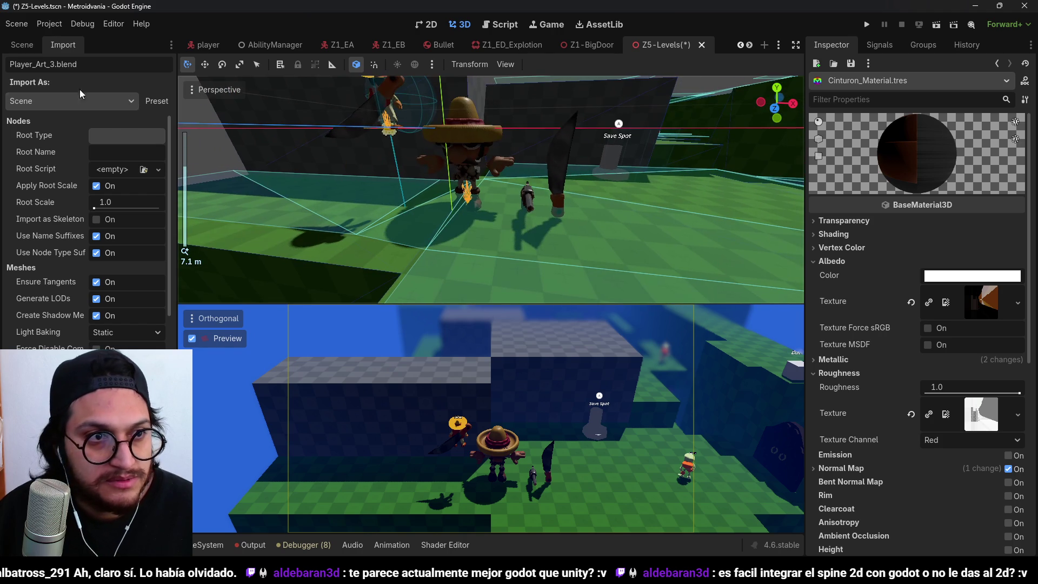
{"action": "left_click", "coordinate": [28, 43]}
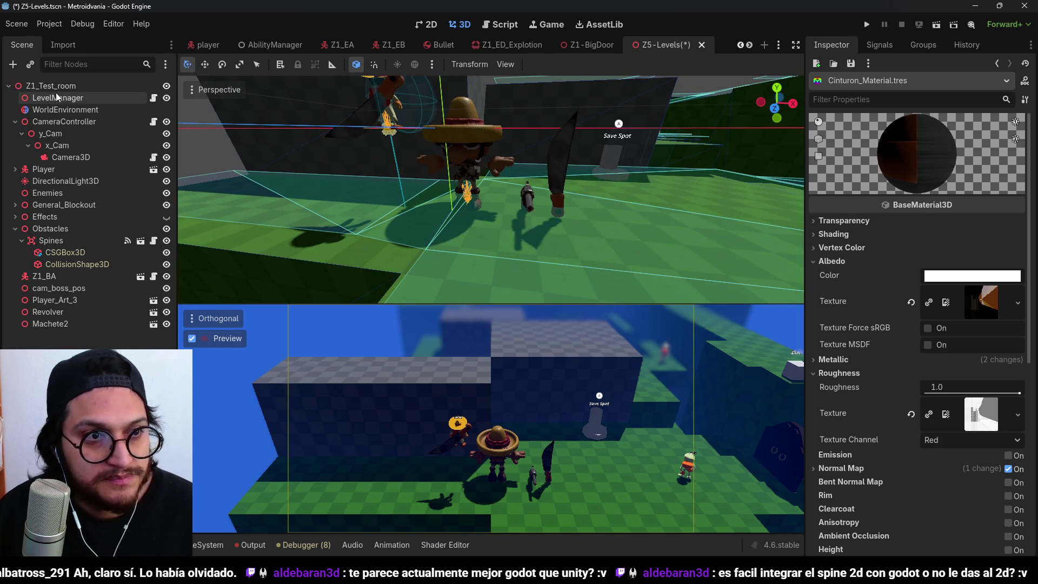
- Add an OmniLight3D under Z1_Test_room, move it 1.6 units along X, and set Energy to 6.135
{"action": "left_click", "coordinate": [89, 92]}
{"action": "key", "text": "ctrl+a"}
{"action": "type", "text": "light"}
{"action": "key", "text": "Up"}
{"action": "key", "text": "Up"}
{"action": "key", "text": "Return"}
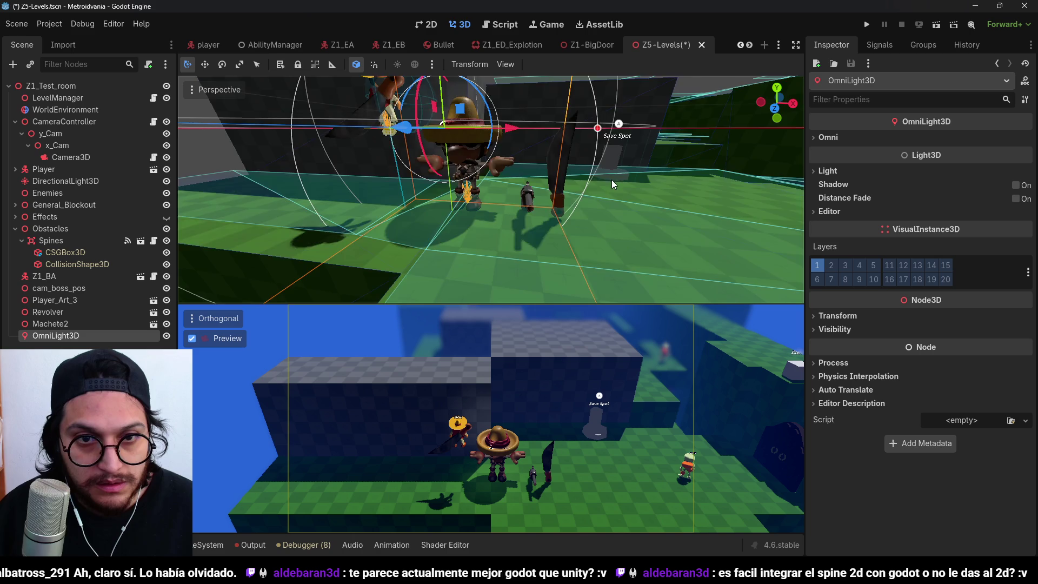
{"action": "left_click_drag", "start_coordinate": [618, 184], "coordinate": [416, 128]}
{"action": "mouse_move", "coordinate": [354, 145]}
{"action": "left_mouse_down"}
{"action": "mouse_move", "coordinate": [275, 170]}
{"action": "mouse_move", "coordinate": [423, 151]}
{"action": "mouse_move", "coordinate": [454, 165]}
{"action": "left_mouse_up"}
{"action": "left_click", "coordinate": [828, 171]}
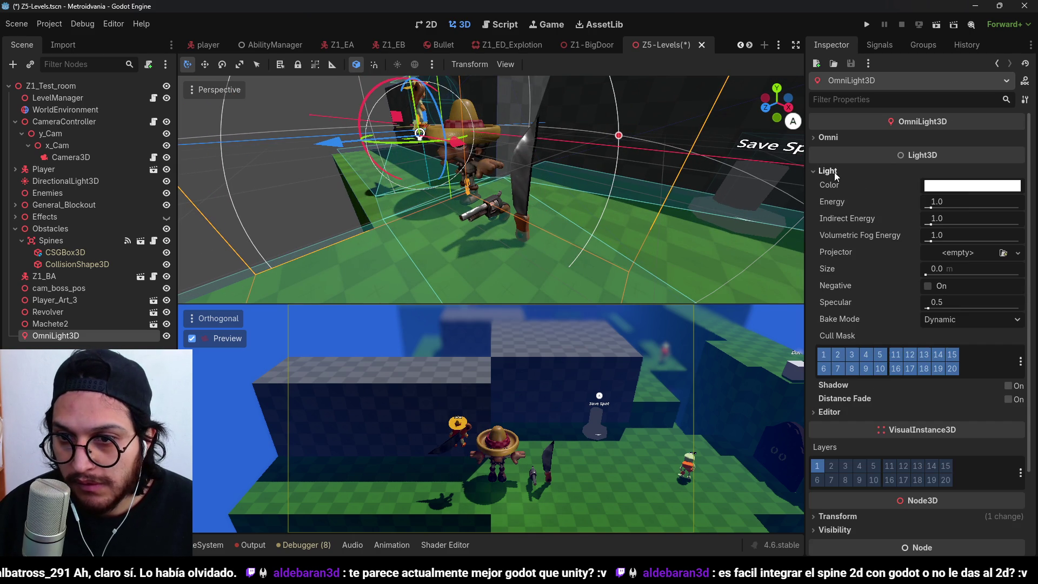
{"action": "left_click_drag", "start_coordinate": [956, 208], "coordinate": [961, 208]}
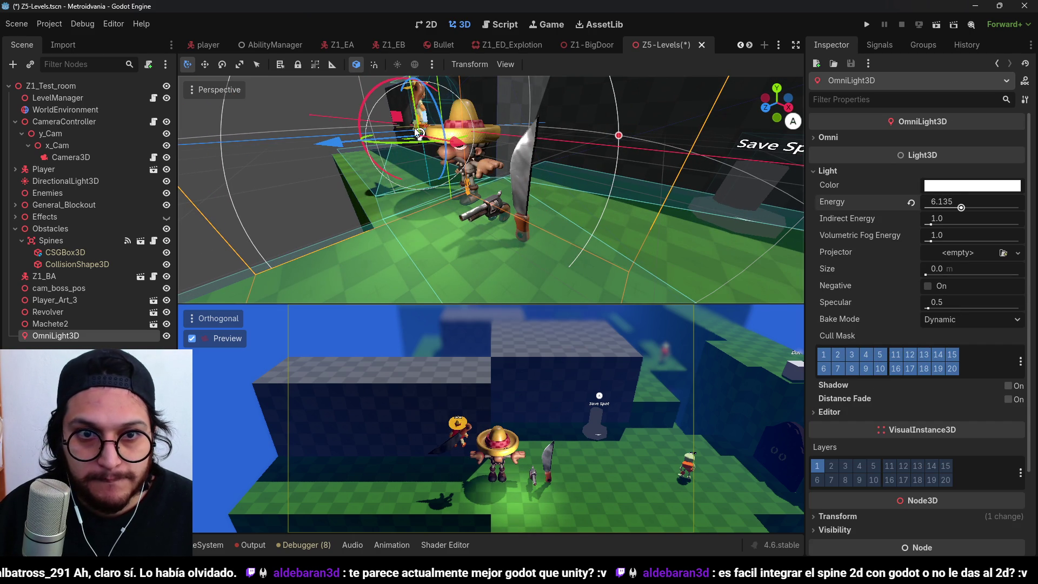
- Inspect the lit characters from a few angles, then save the scene and run the game with F5
{"action": "scroll", "coordinate": [428, 128], "scroll_direction": "down", "scroll_amount": 3}
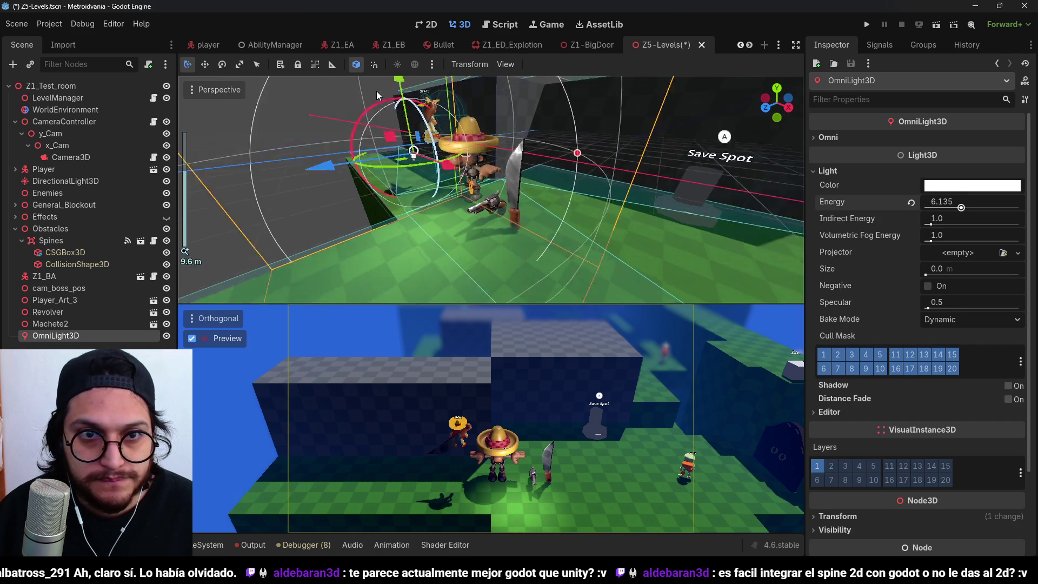
{"action": "scroll", "coordinate": [470, 162], "scroll_direction": "up", "scroll_amount": 6}
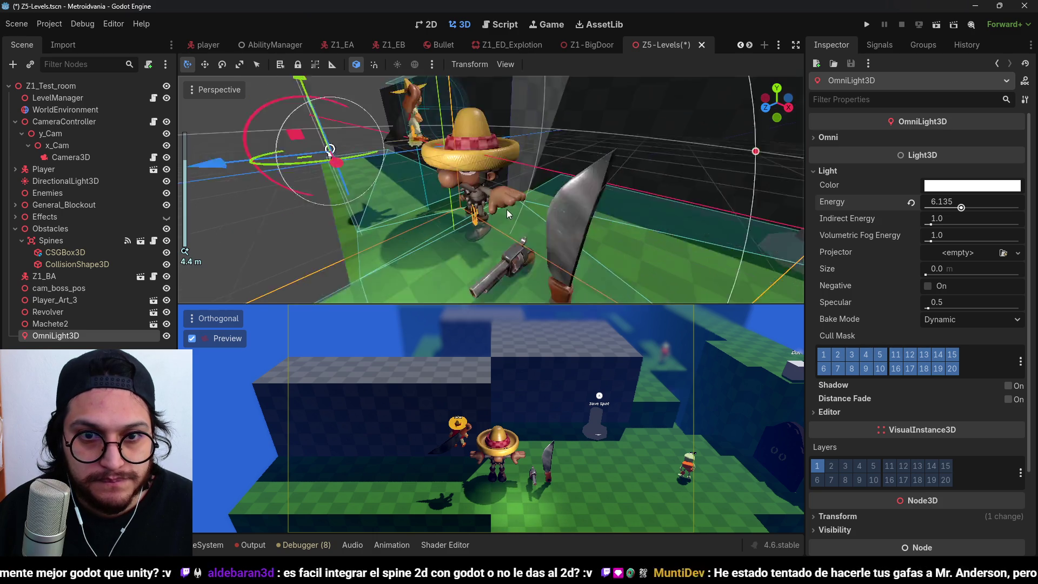
{"action": "mouse_move", "coordinate": [469, 160]}
{"action": "left_mouse_down"}
{"action": "mouse_move", "coordinate": [544, 169]}
{"action": "mouse_move", "coordinate": [462, 155]}
{"action": "mouse_move", "coordinate": [527, 161]}
{"action": "mouse_move", "coordinate": [537, 208]}
{"action": "mouse_move", "coordinate": [460, 177]}
{"action": "mouse_move", "coordinate": [561, 197]}
{"action": "mouse_move", "coordinate": [510, 171]}
{"action": "mouse_move", "coordinate": [463, 177]}
{"action": "mouse_move", "coordinate": [470, 156]}
{"action": "mouse_move", "coordinate": [500, 164]}
{"action": "mouse_move", "coordinate": [622, 244]}
{"action": "mouse_move", "coordinate": [448, 153]}
{"action": "mouse_move", "coordinate": [485, 92]}
{"action": "mouse_move", "coordinate": [536, 161]}
{"action": "left_mouse_up"}
{"action": "scroll", "coordinate": [537, 209], "scroll_direction": "down", "scroll_amount": 2}
{"action": "scroll", "coordinate": [463, 178], "scroll_direction": "down", "scroll_amount": 1}
{"action": "scroll", "coordinate": [462, 177], "scroll_direction": "up", "scroll_amount": 5}
{"action": "scroll", "coordinate": [536, 160], "scroll_direction": "down", "scroll_amount": 5}
{"action": "mouse_move", "coordinate": [583, 195]}
{"action": "left_mouse_down"}
{"action": "mouse_move", "coordinate": [623, 226]}
{"action": "mouse_move", "coordinate": [564, 213]}
{"action": "left_mouse_up"}
{"action": "scroll", "coordinate": [564, 213], "scroll_direction": "up", "scroll_amount": 3}
{"action": "key", "text": "F5"}
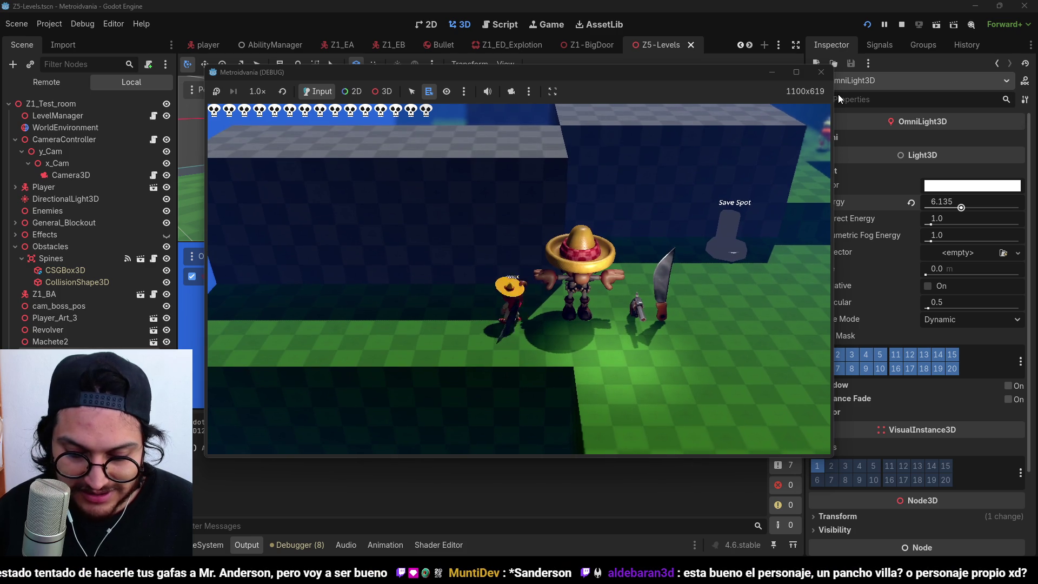
- Walk the player left and right beside the sombrero character with A and D, then stop the game
{"action": "key", "text": "a"}
{"action": "key", "text": "d"}
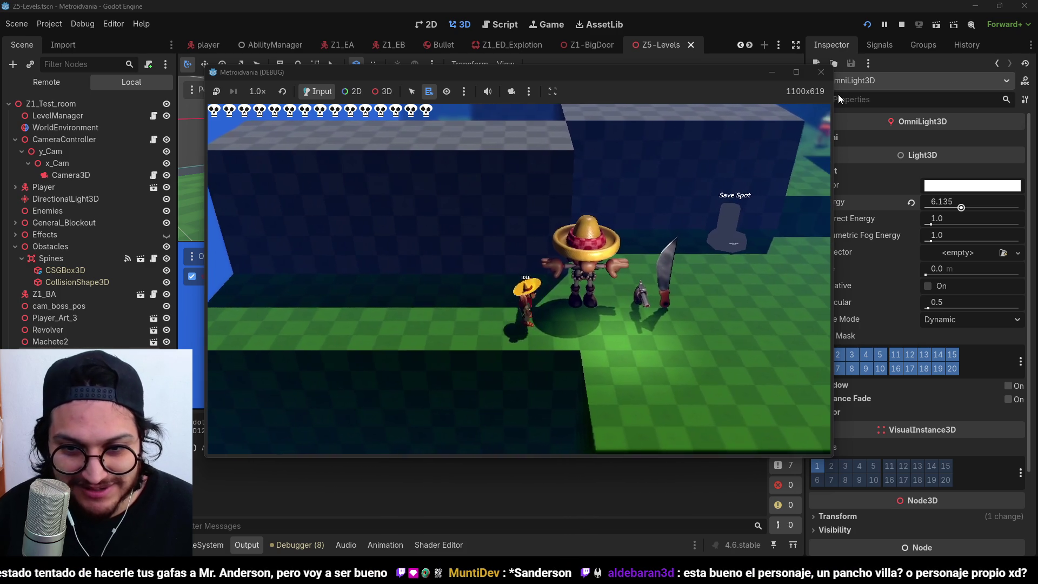
{"action": "key", "text": "a"}
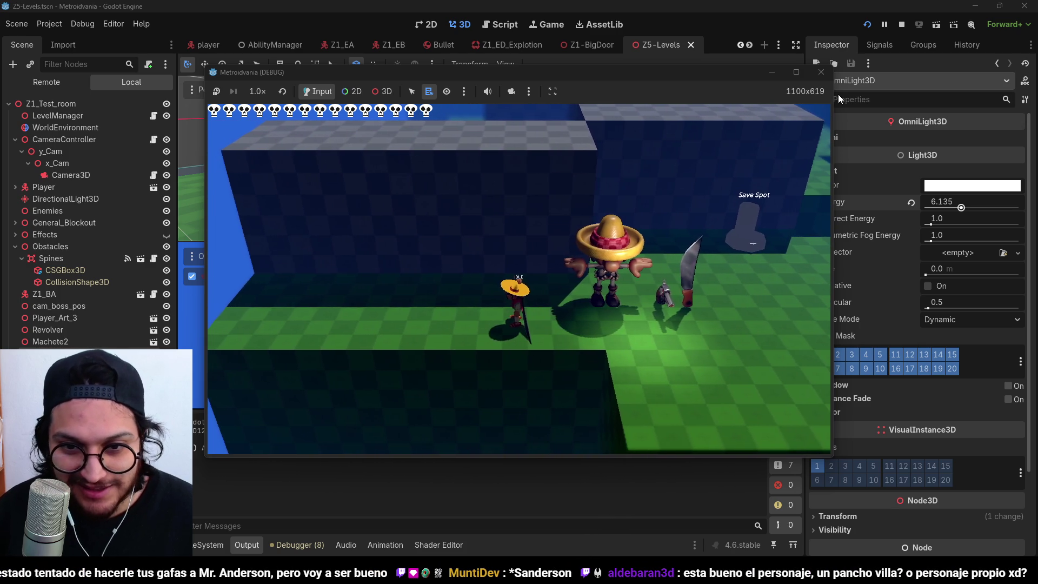
{"action": "key", "text": "d"}
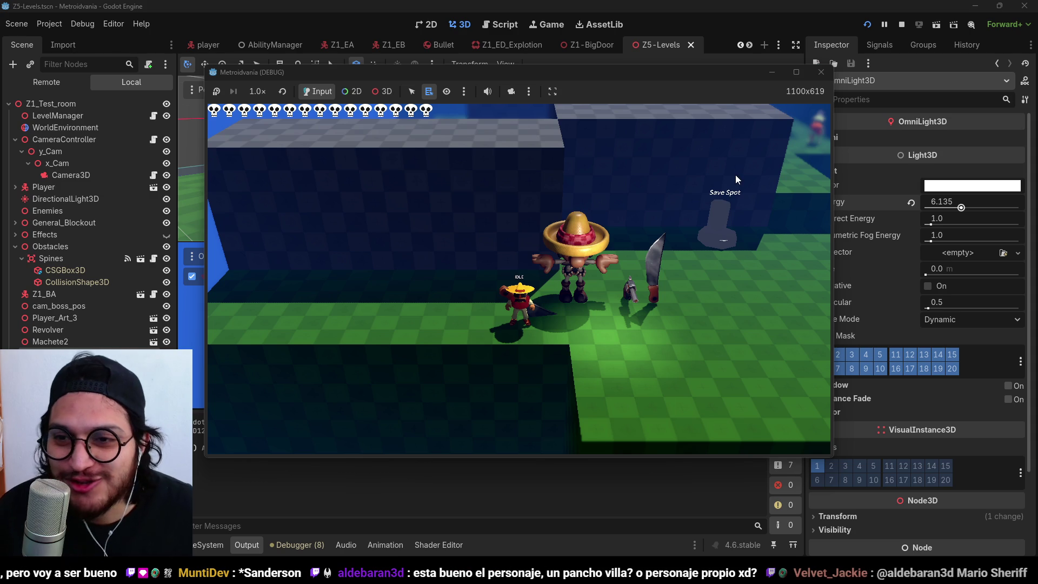
{"action": "left_click", "coordinate": [904, 28]}
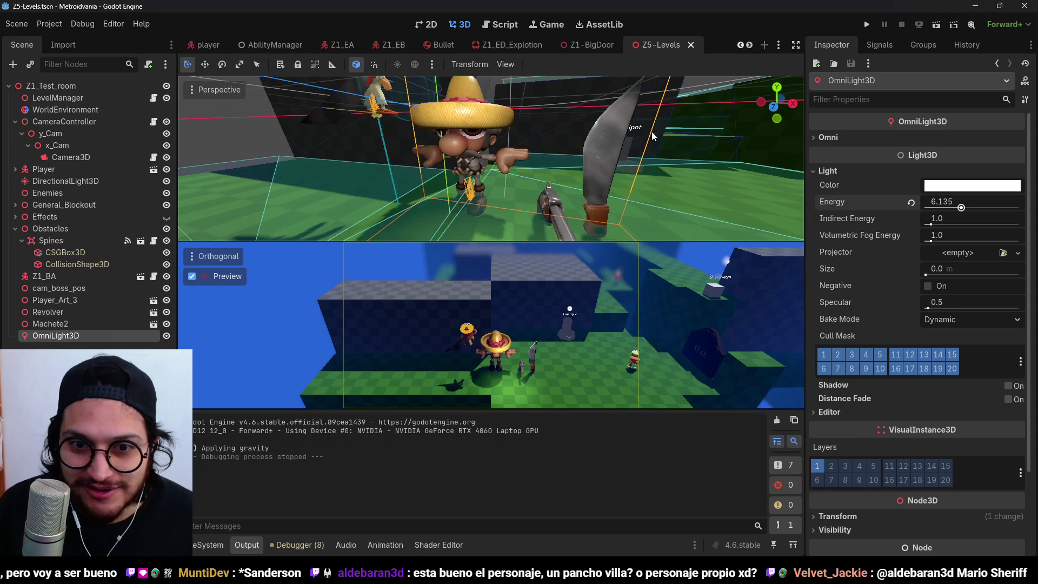
- Rotate the revolver to lie horizontal and move the machete right along X
{"action": "left_click", "coordinate": [537, 195]}
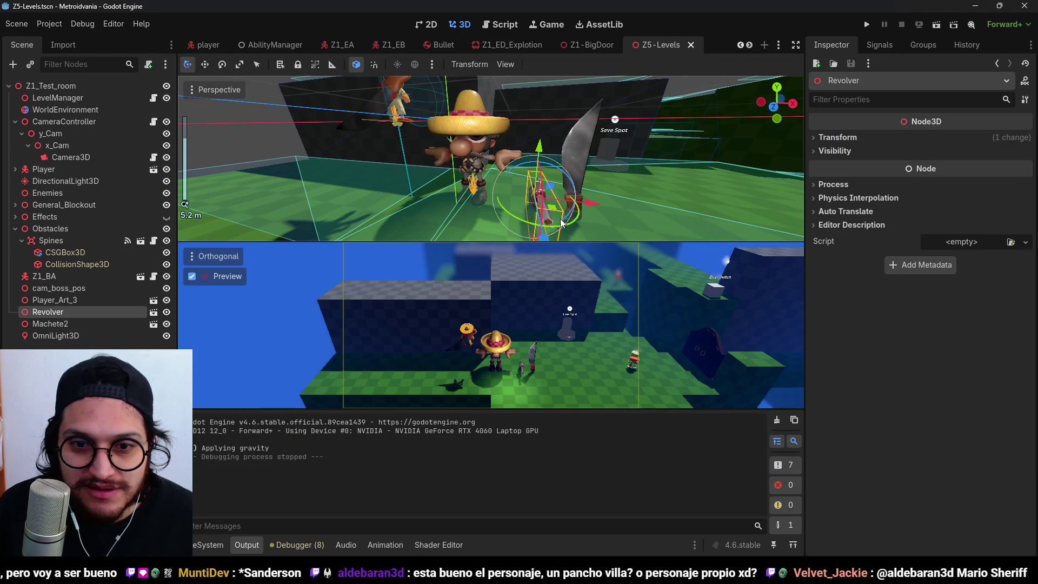
{"action": "mouse_move", "coordinate": [561, 226]}
{"action": "left_mouse_down"}
{"action": "mouse_move", "coordinate": [635, 170]}
{"action": "mouse_move", "coordinate": [601, 212]}
{"action": "mouse_move", "coordinate": [543, 206]}
{"action": "mouse_move", "coordinate": [566, 195]}
{"action": "left_mouse_up"}
{"action": "left_click", "coordinate": [575, 148]}
{"action": "left_click_drag", "start_coordinate": [630, 206], "coordinate": [670, 216]}
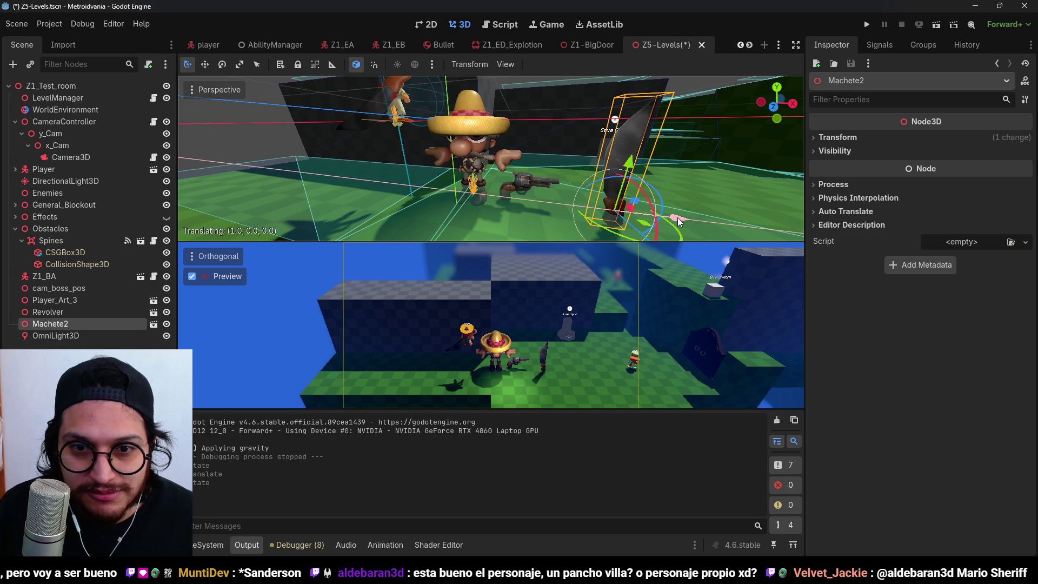
- Shift the revolver right and about 1.2 units up into the character's hand, save, and run the game
{"action": "left_click", "coordinate": [519, 179]}
{"action": "left_click_drag", "start_coordinate": [569, 193], "coordinate": [593, 202]}
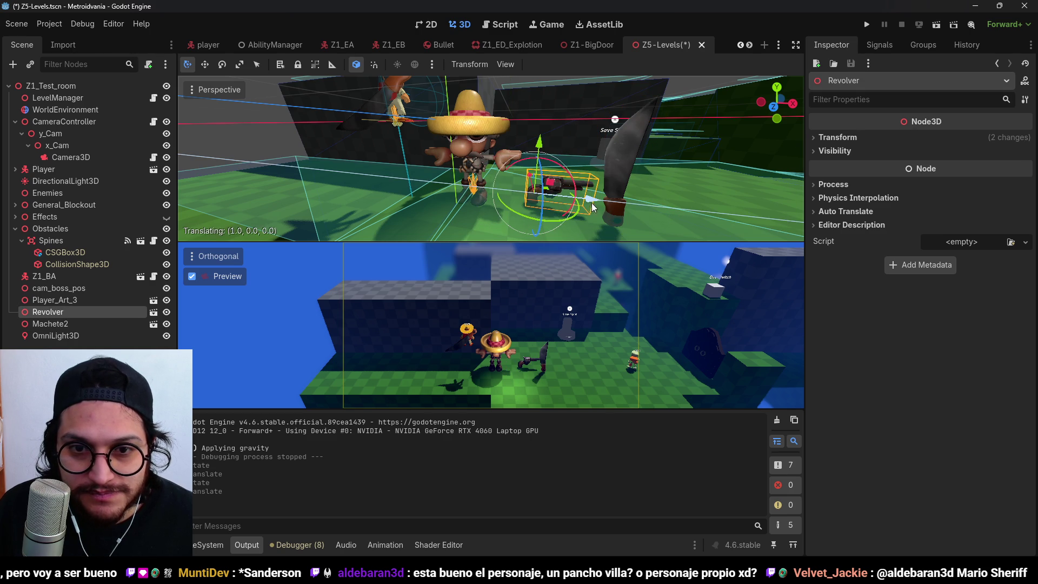
{"action": "left_click_drag", "start_coordinate": [540, 139], "coordinate": [533, 106]}
{"action": "left_click_drag", "start_coordinate": [593, 173], "coordinate": [582, 172]}
{"action": "key", "text": "ctrl+s"}
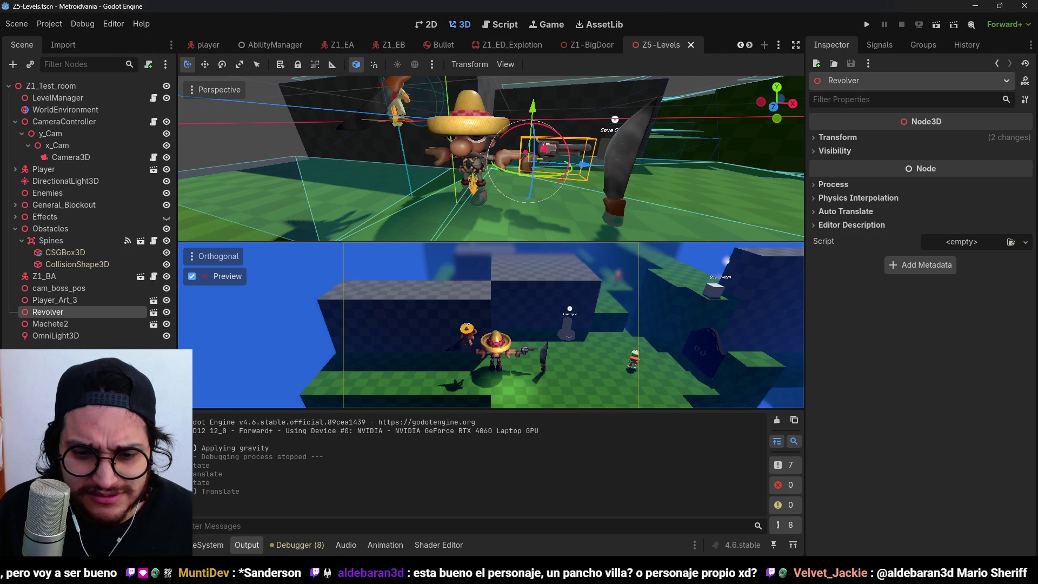
{"action": "key", "text": "alt+Tab"}
{"action": "key", "text": "alt+Tab"}
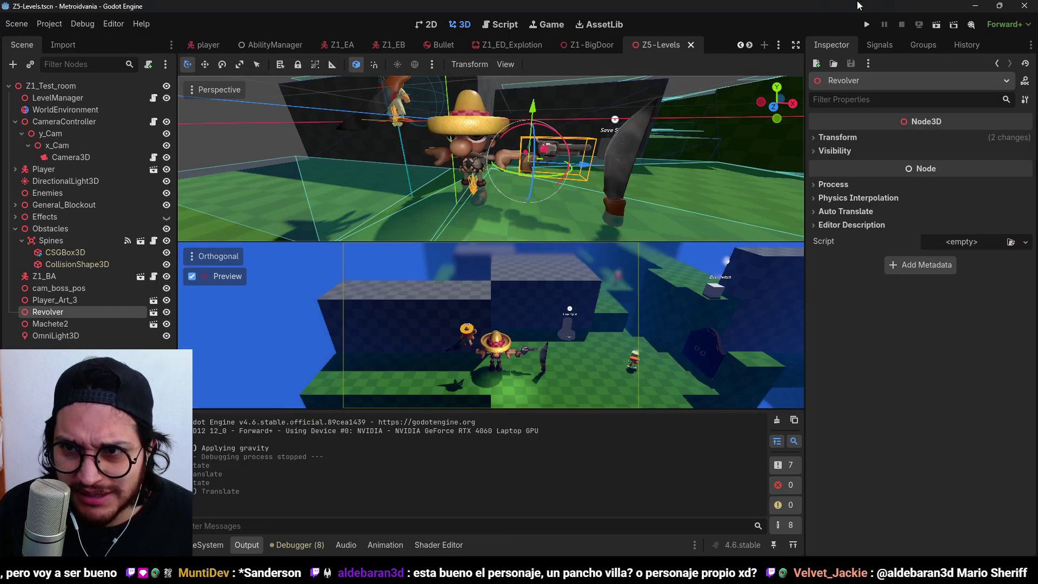
{"action": "left_click", "coordinate": [867, 25]}
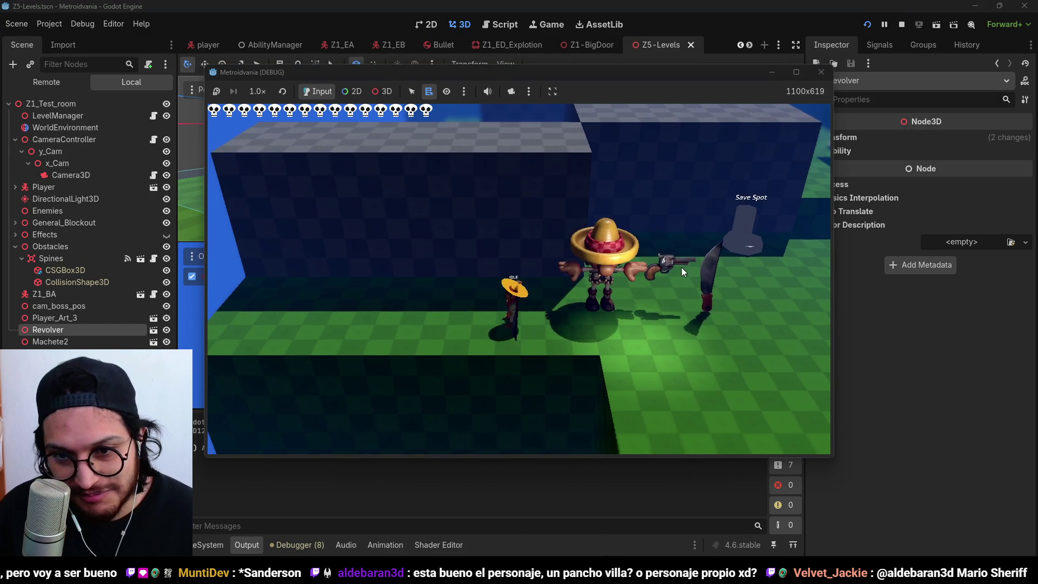
- Walk the player right, left past the sombrero character, and right again to check the revolver
{"action": "key", "text": "d"}
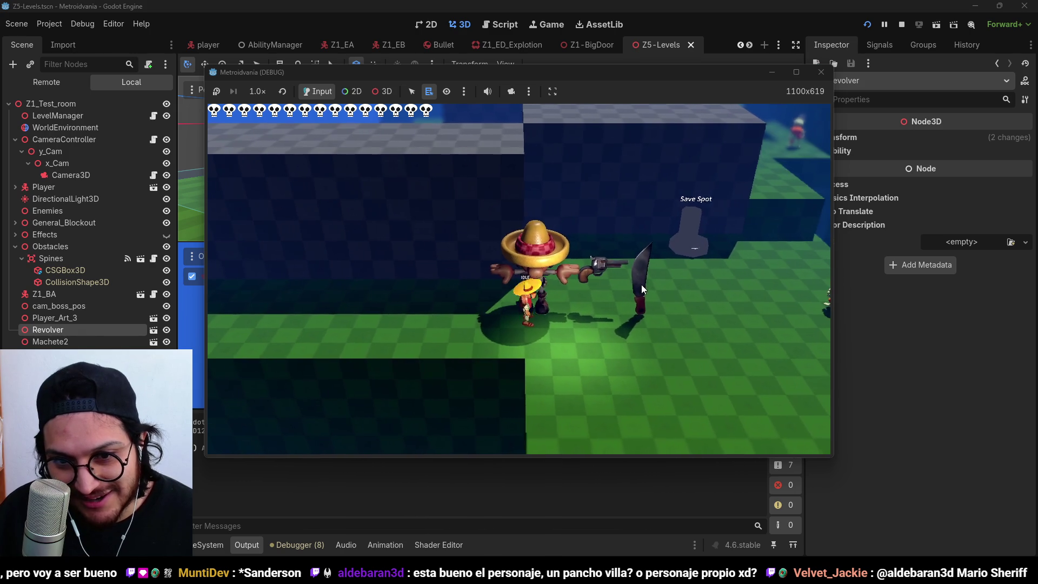
{"action": "key", "text": "a"}
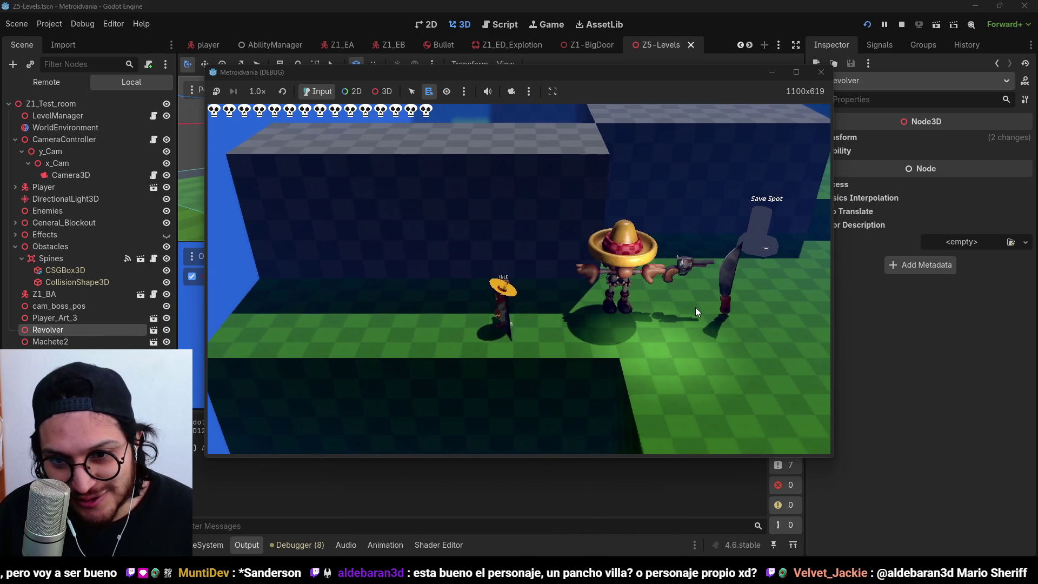
{"action": "key", "text": "d"}
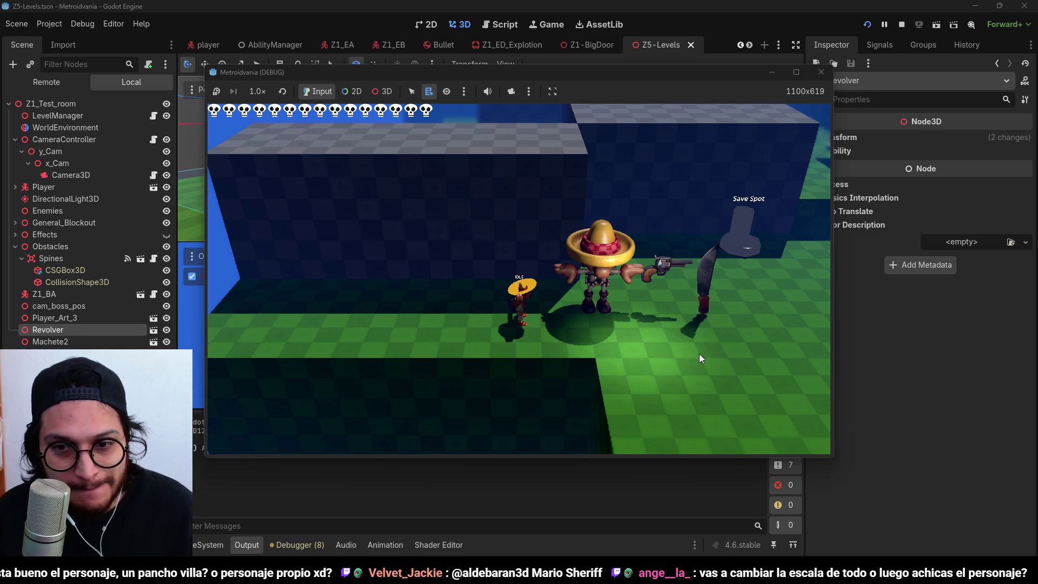
- Stop the game and set the Player_Art_3 character's scale to 0.5
{"action": "left_click", "coordinate": [903, 23]}
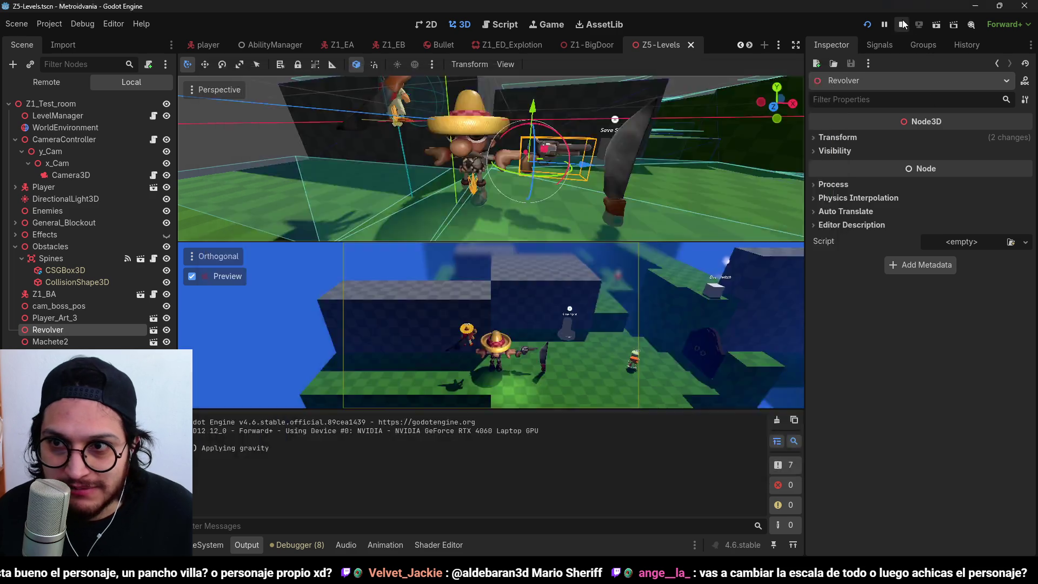
{"action": "left_click", "coordinate": [474, 124]}
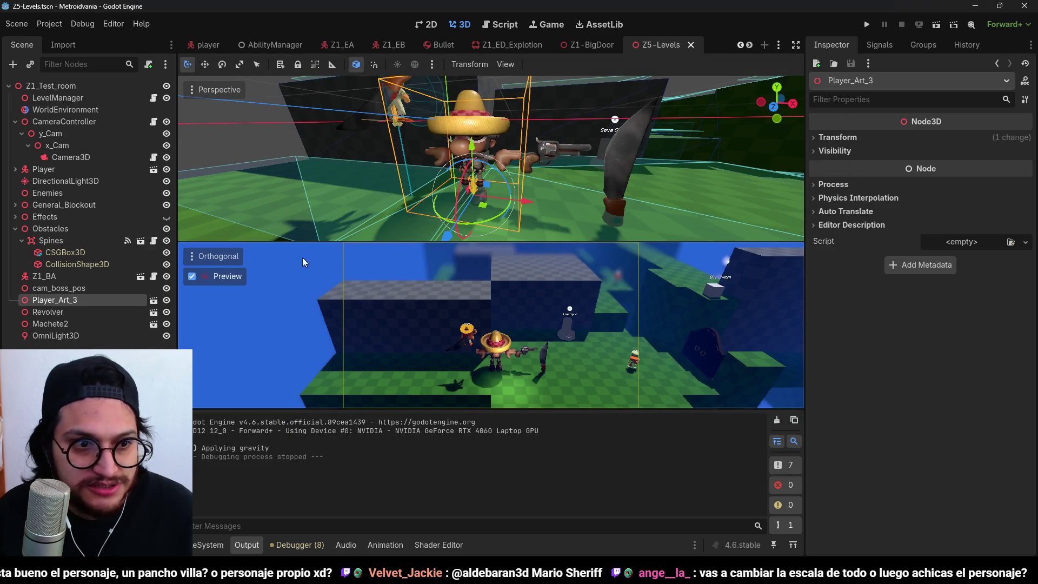
{"action": "left_click", "coordinate": [837, 139]}
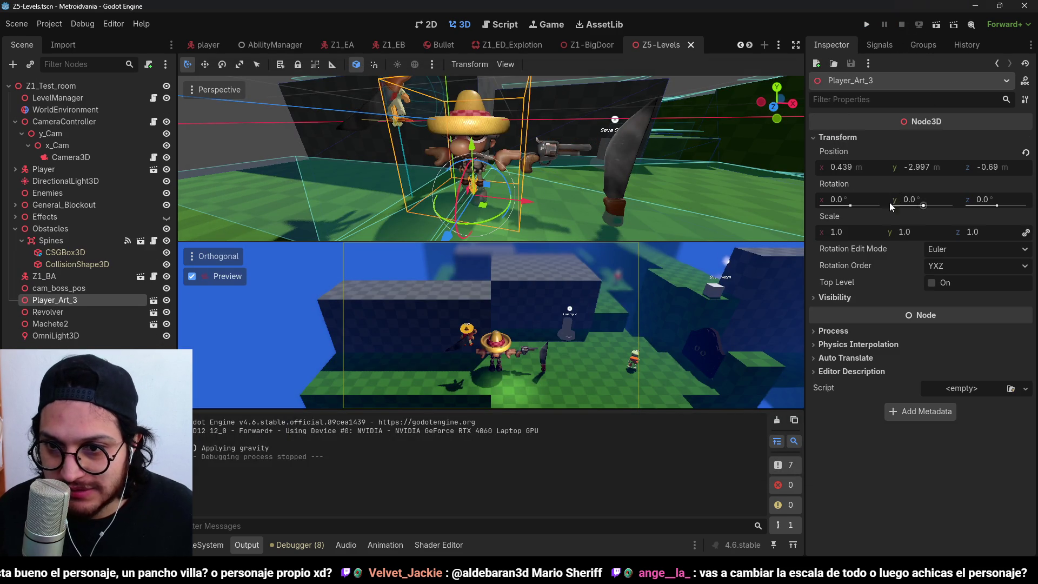
{"action": "left_click", "coordinate": [849, 234]}
{"action": "type", "text": "0.5"}
{"action": "key", "text": "Return"}
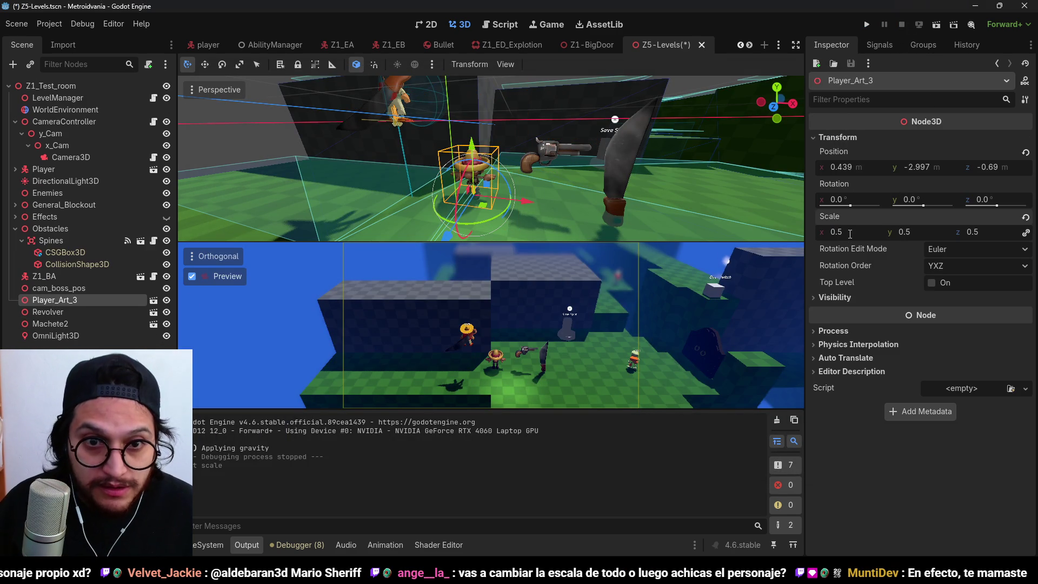
- Lower the Player node about 2.8 units, then undo the move and scale changes
{"action": "scroll", "coordinate": [452, 171], "scroll_direction": "down", "scroll_amount": 2}
{"action": "left_click", "coordinate": [401, 117]}
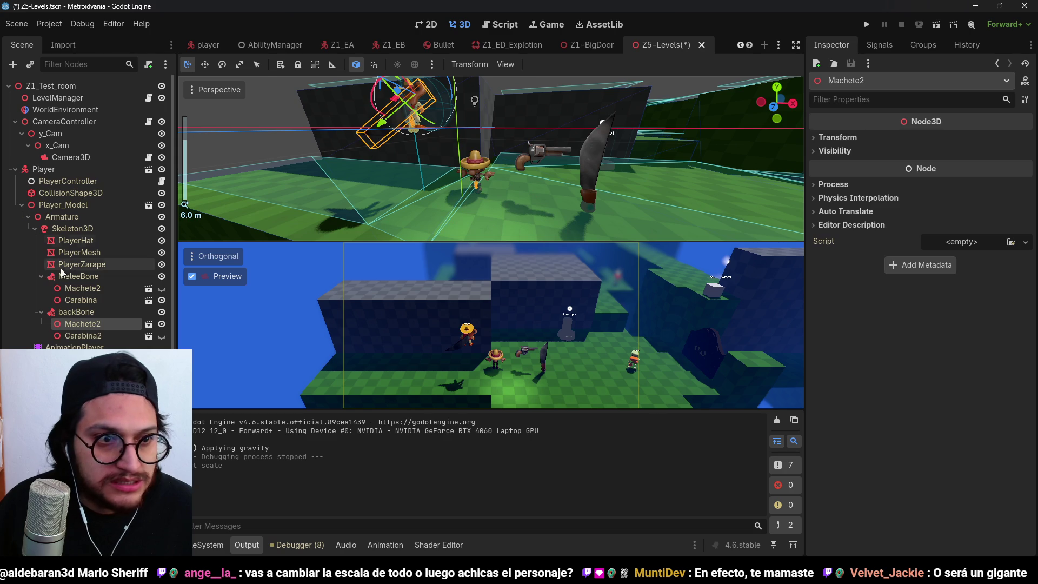
{"action": "left_click", "coordinate": [15, 169]}
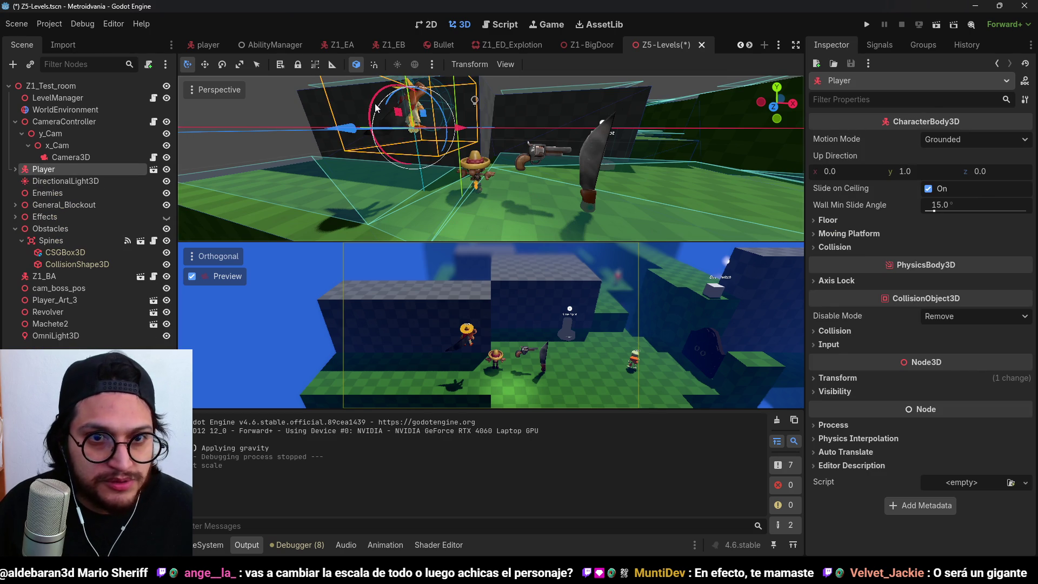
{"action": "key", "text": "f"}
{"action": "left_click_drag", "start_coordinate": [496, 107], "coordinate": [493, 154]}
{"action": "scroll", "coordinate": [541, 162], "scroll_direction": "up", "scroll_amount": 5}
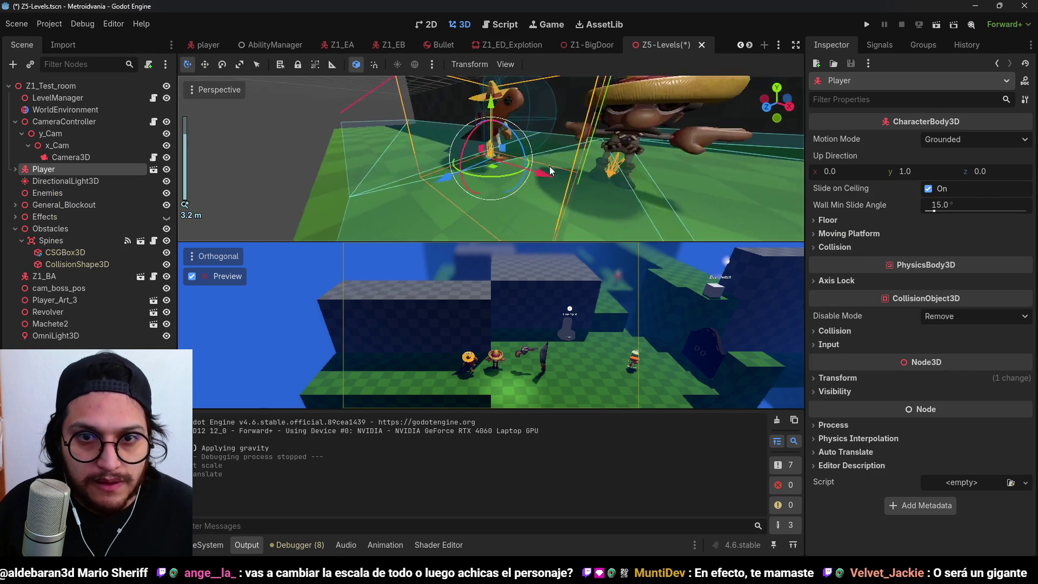
{"action": "scroll", "coordinate": [570, 141], "scroll_direction": "down", "scroll_amount": 3}
{"action": "scroll", "coordinate": [543, 167], "scroll_direction": "up", "scroll_amount": 1}
{"action": "key", "text": "ctrl+z"}
{"action": "key", "text": "ctrl+z"}
{"action": "scroll", "coordinate": [572, 157], "scroll_direction": "down", "scroll_amount": 2}
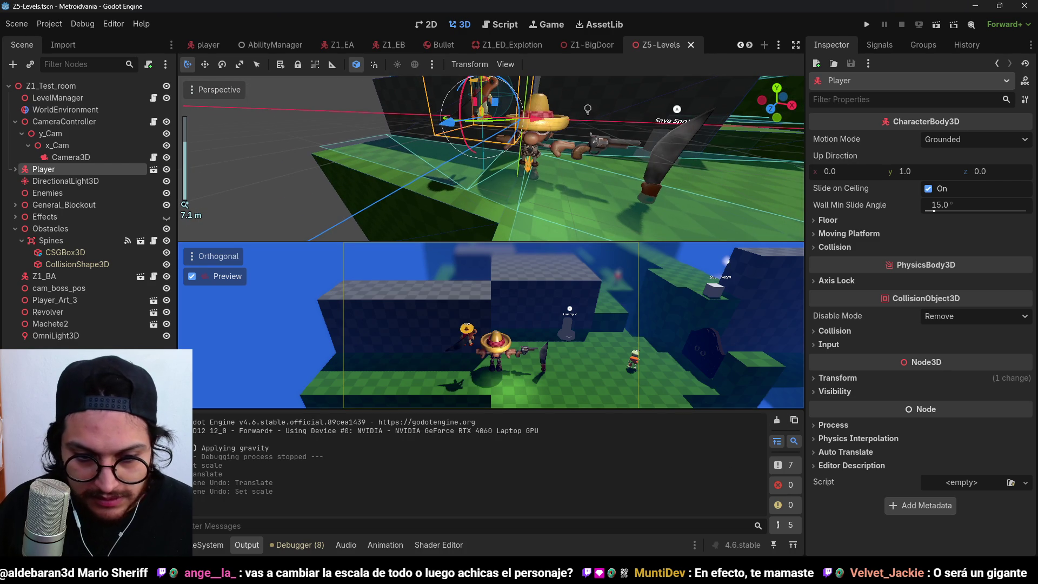
- Open Player_Art_3.blend from the Player_Model folder in the external 3D editor
{"action": "left_click", "coordinate": [216, 545]}
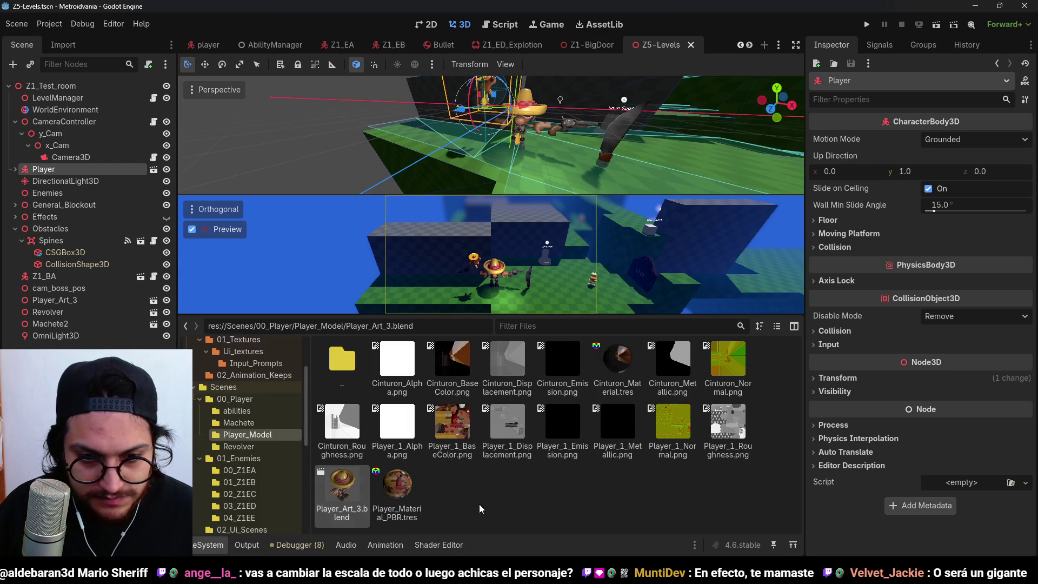
{"action": "right_click", "coordinate": [406, 496]}
{"action": "right_click", "coordinate": [341, 496]}
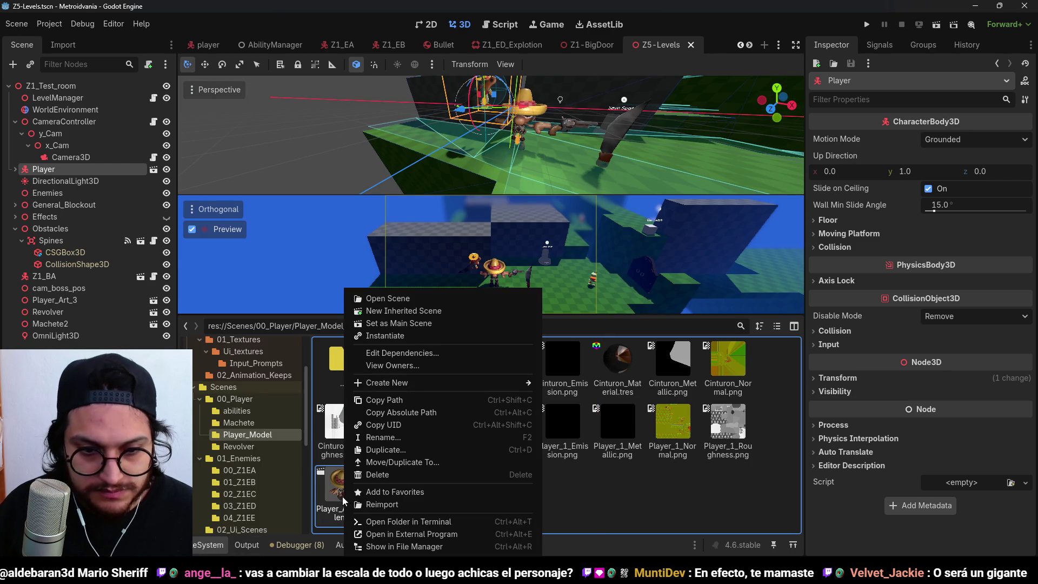
{"action": "left_click", "coordinate": [446, 535]}
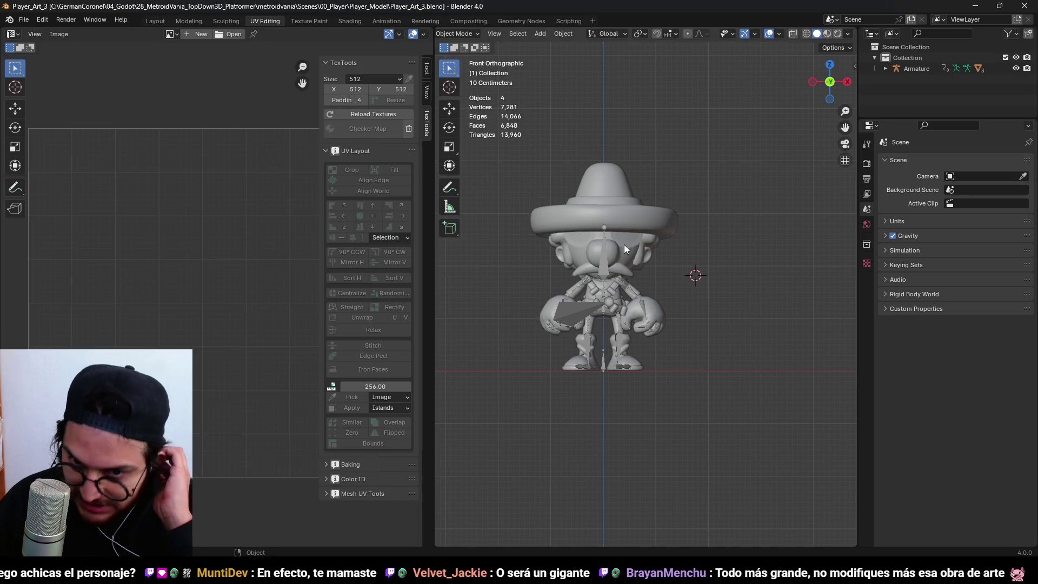
- Scale the armature to 0.5, apply scale on the Player mesh, and save the file
{"action": "left_click", "coordinate": [612, 261]}
{"action": "type", "text": "s0.5"}
{"action": "key", "text": "Return"}
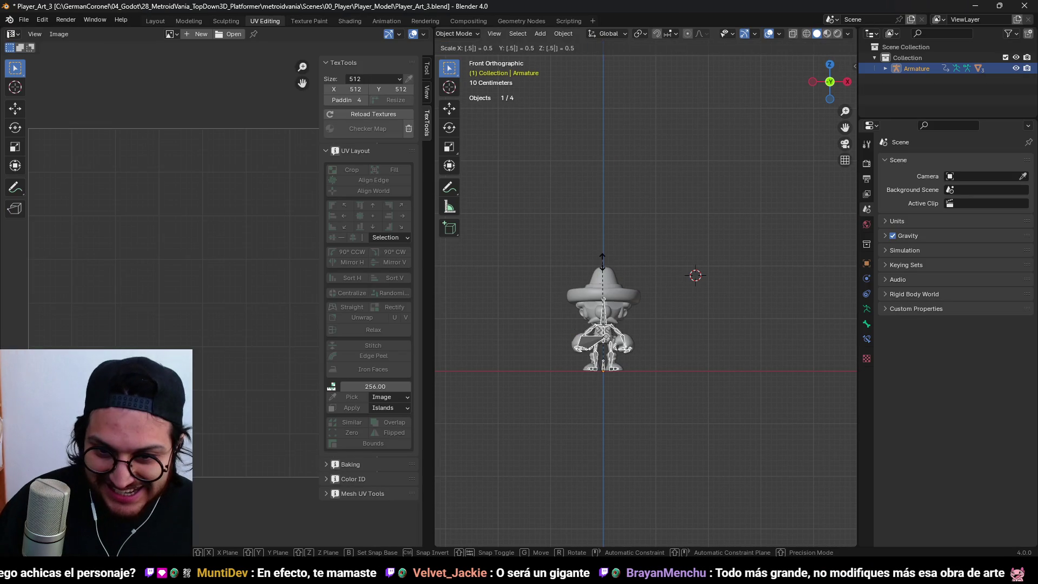
{"action": "left_click", "coordinate": [602, 262], "text": "alt"}
{"action": "left_click", "coordinate": [556, 289]}
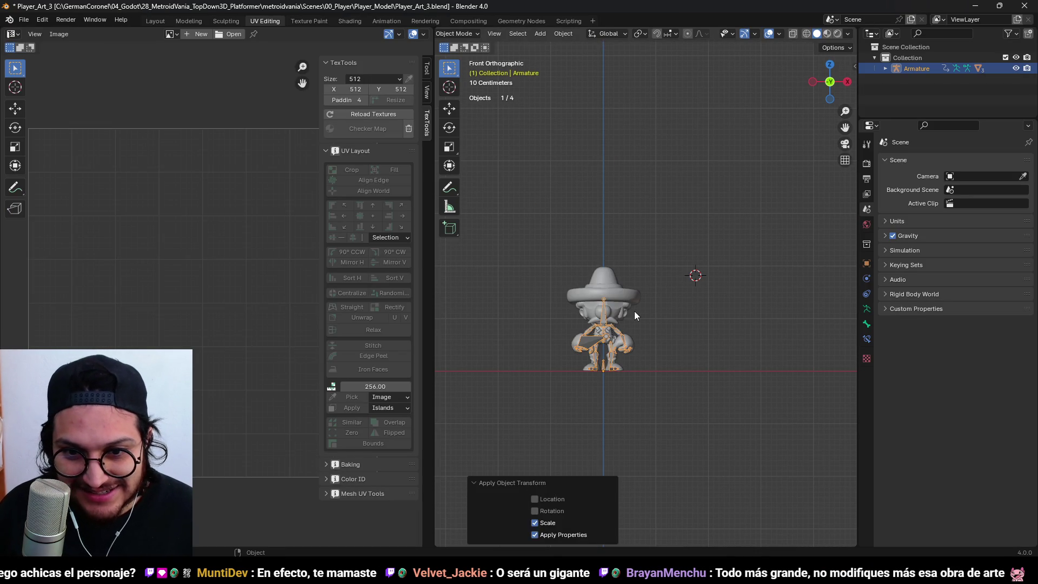
{"action": "key", "text": "ctrl+a"}
{"action": "left_click", "coordinate": [628, 309]}
{"action": "key", "text": "ctrl+s"}
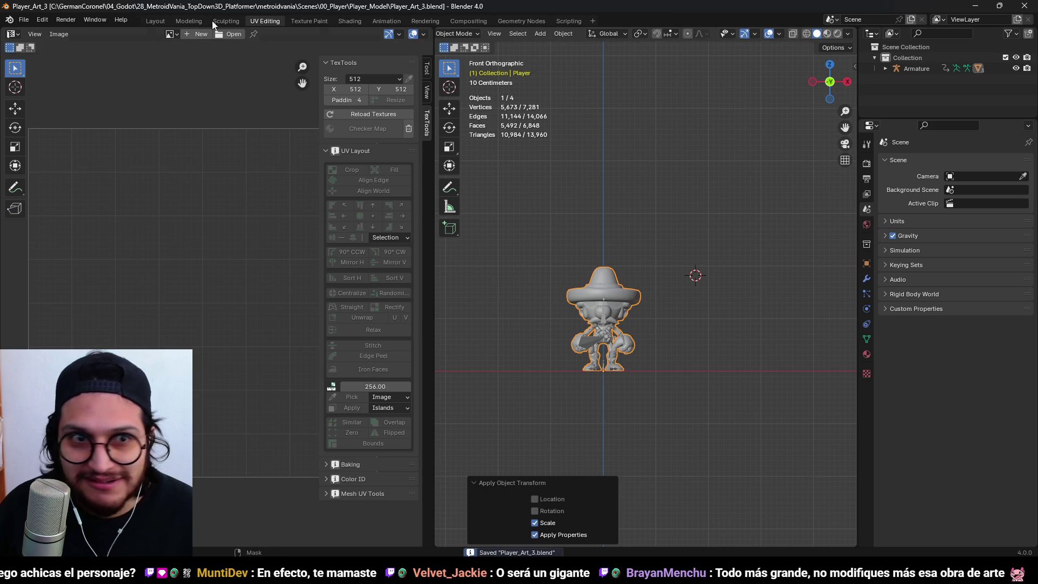
- Rename the armature to Player_Rig and save the file
{"action": "double_click", "coordinate": [922, 68]}
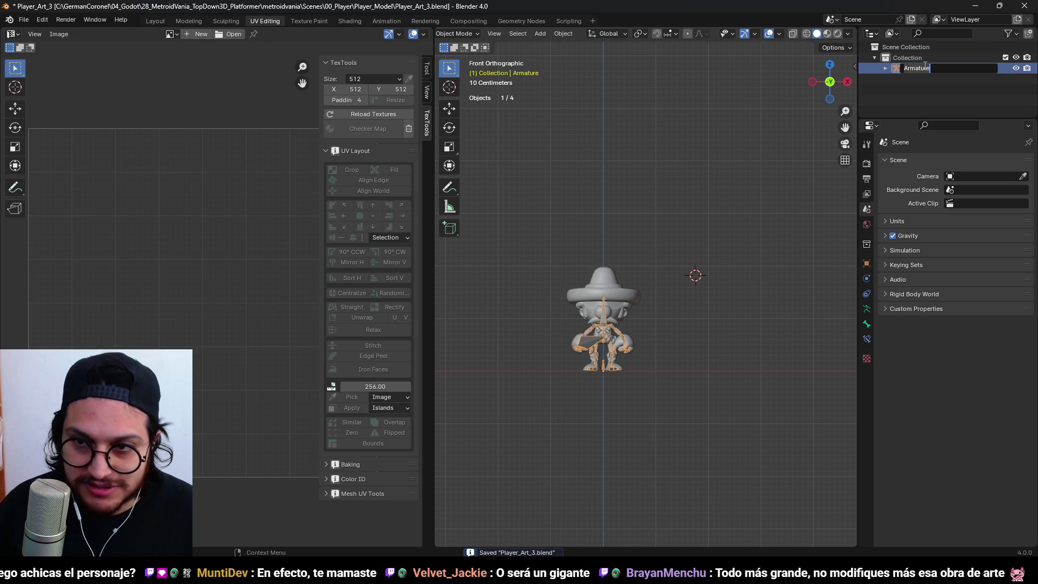
{"action": "type", "text": "Player_Rig"}
{"action": "key", "text": "Return"}
{"action": "left_click", "coordinate": [885, 68]}
{"action": "scroll", "coordinate": [927, 100], "scroll_direction": "down", "scroll_amount": 2}
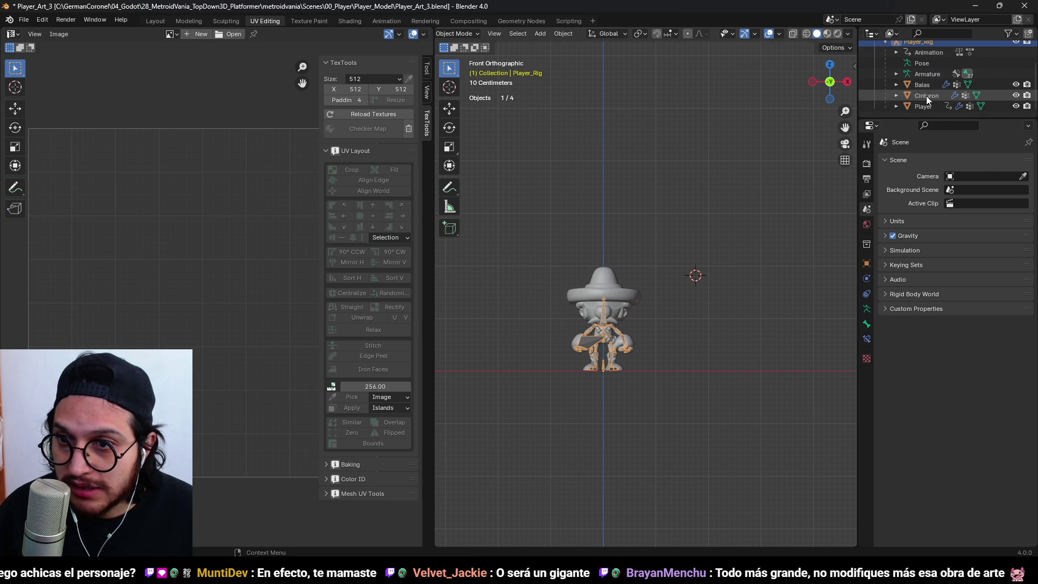
{"action": "key", "text": "ctrl+s"}
- Reopen the recently used Machete file
{"action": "left_click", "coordinate": [34, 21]}
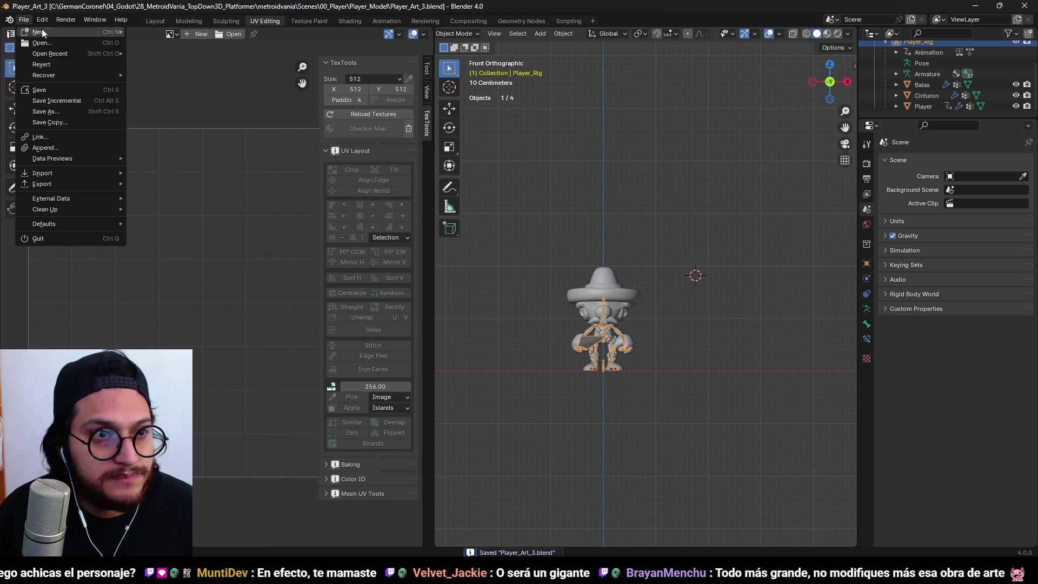
{"action": "mouse_move", "coordinate": [100, 54]}
{"action": "left_click", "coordinate": [196, 64]}
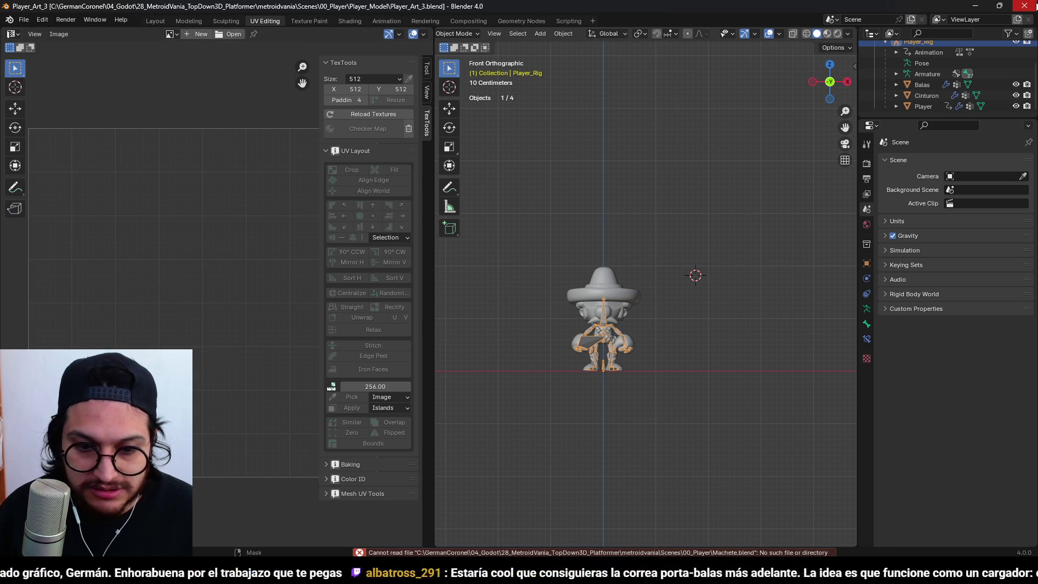
- Open Machete.blend from the 00_Player folder, scale it by 0.5, apply the scale and save
{"action": "left_click", "coordinate": [24, 20]}
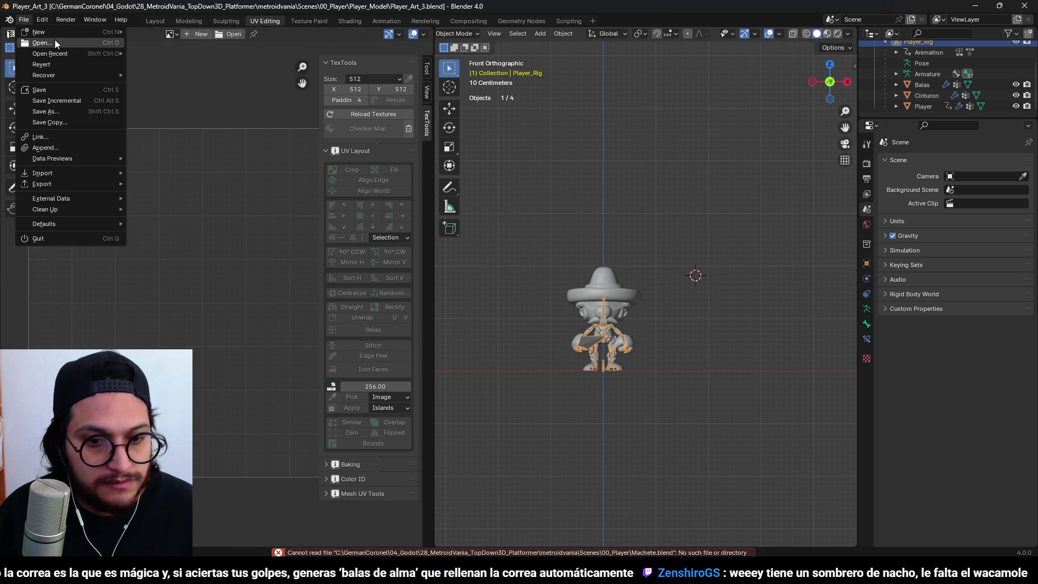
{"action": "left_click", "coordinate": [33, 42]}
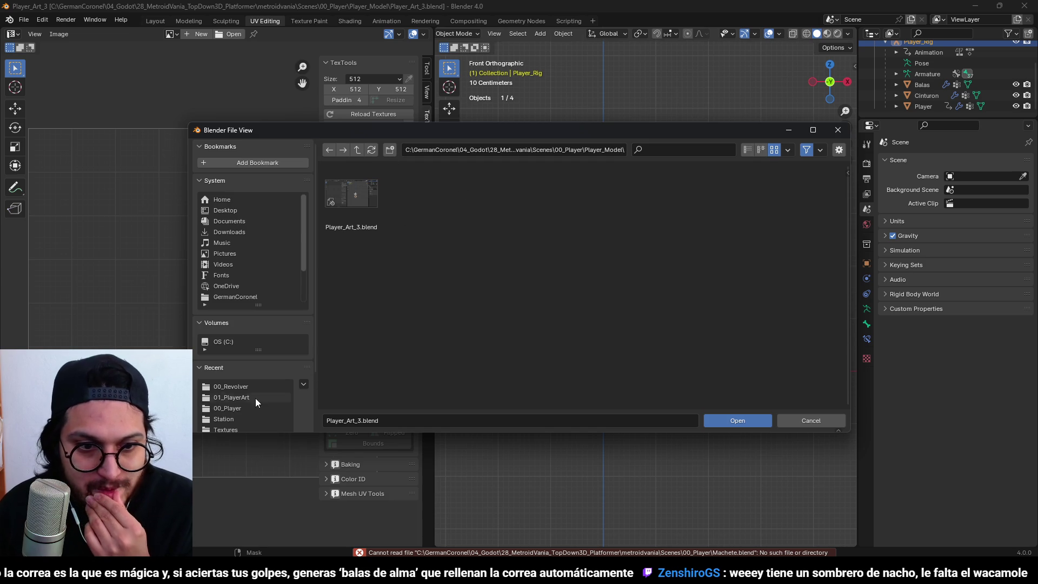
{"action": "left_click", "coordinate": [222, 408]}
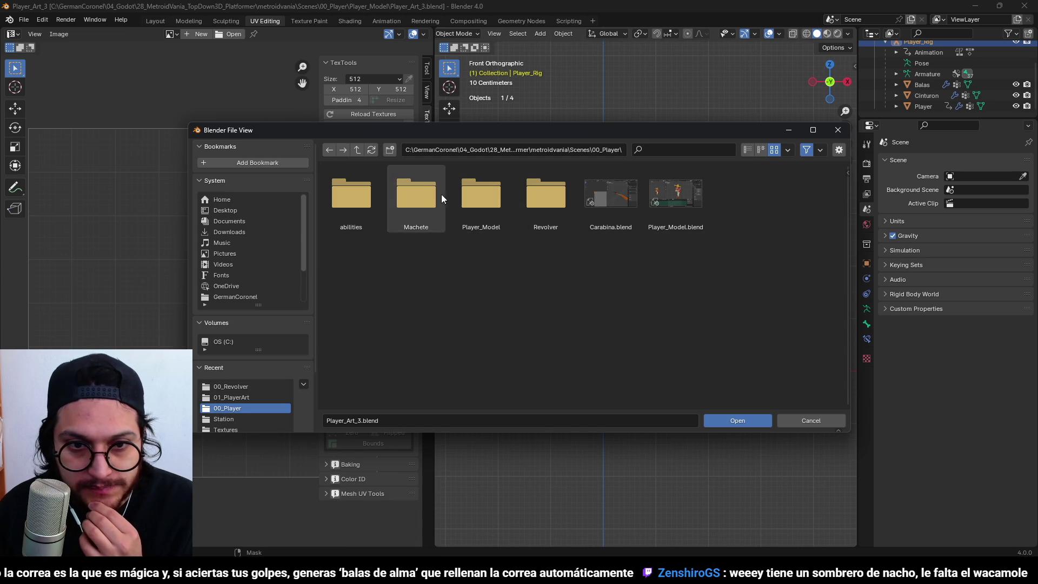
{"action": "double_click", "coordinate": [432, 199]}
{"action": "double_click", "coordinate": [351, 193]}
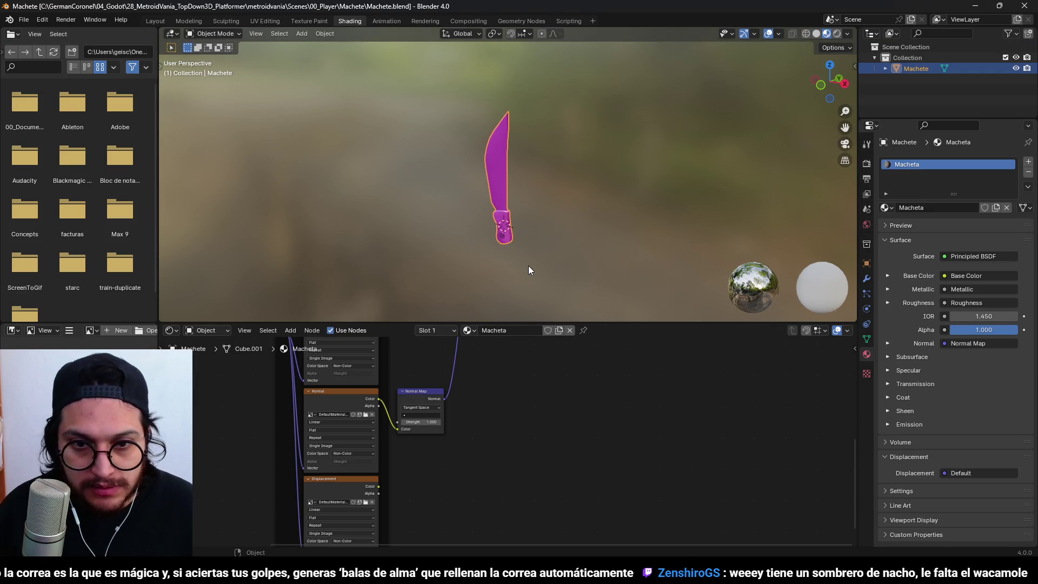
{"action": "type", "text": "s0.5"}
{"action": "key", "text": "Return"}
{"action": "key", "text": "ctrl+a"}
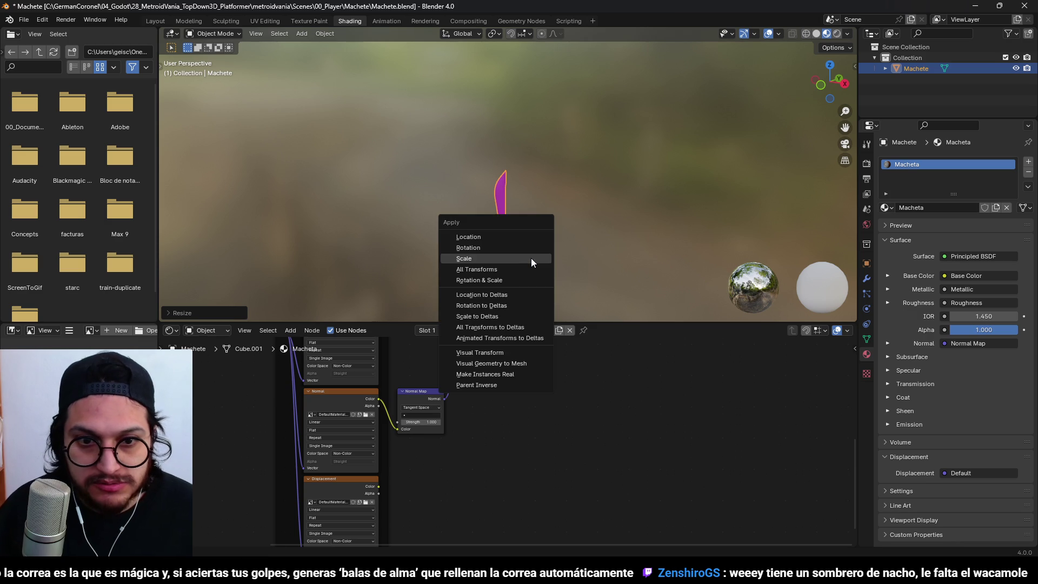
{"action": "left_click", "coordinate": [531, 258]}
{"action": "key", "text": "ctrl+s"}
- Open Revolver.blend, scale it by 0.5, apply the scale, save, and return to Godot
{"action": "left_click", "coordinate": [24, 19]}
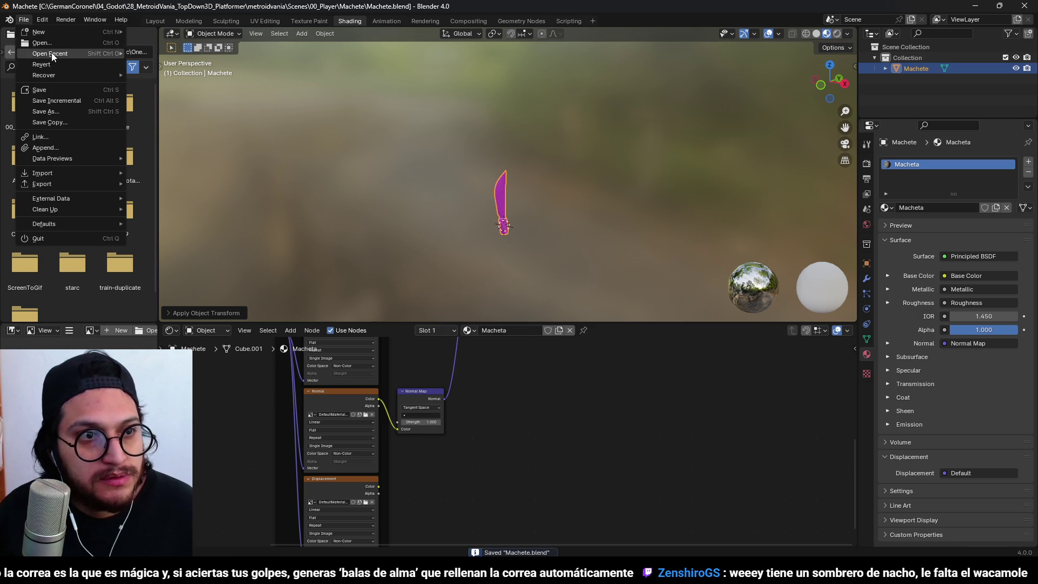
{"action": "left_click", "coordinate": [49, 42]}
{"action": "left_click", "coordinate": [356, 152]}
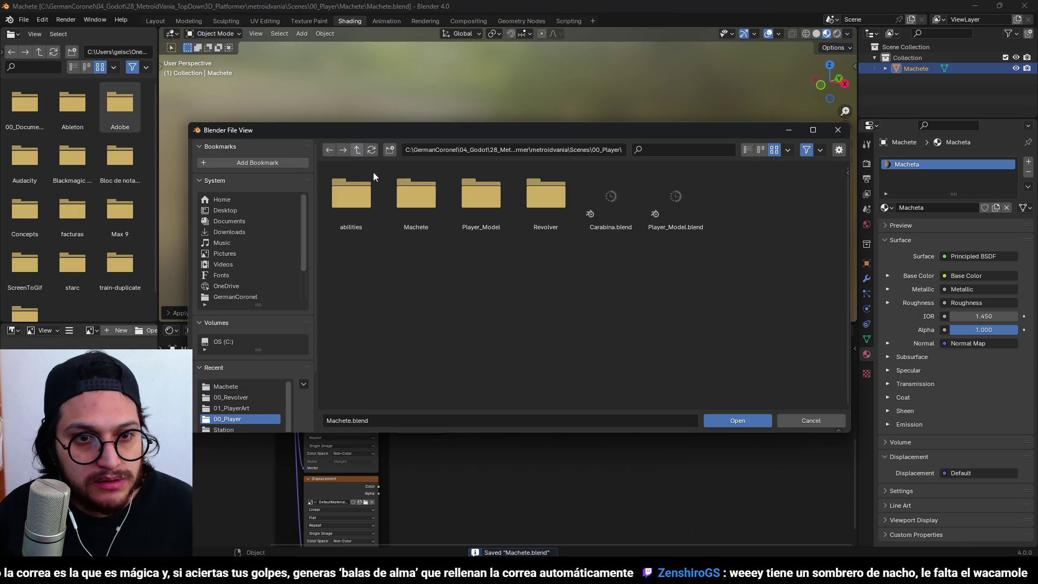
{"action": "double_click", "coordinate": [542, 195]}
{"action": "double_click", "coordinate": [346, 200]}
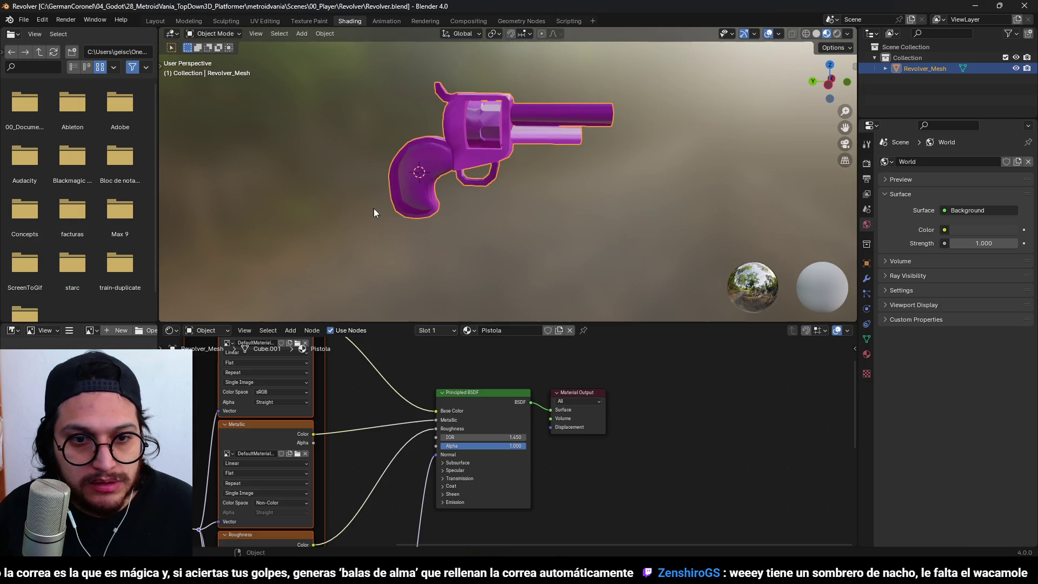
{"action": "type", "text": "s0.5"}
{"action": "key", "text": "Return"}
{"action": "key", "text": "ctrl+a"}
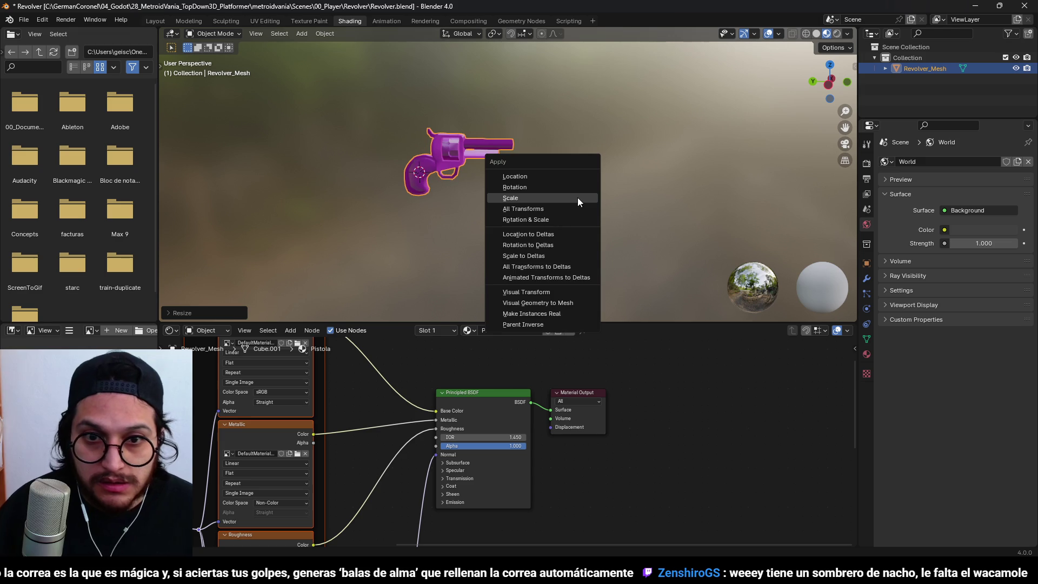
{"action": "left_click", "coordinate": [577, 198]}
{"action": "key", "text": "ctrl+s"}
{"action": "key", "text": "alt+Tab"}
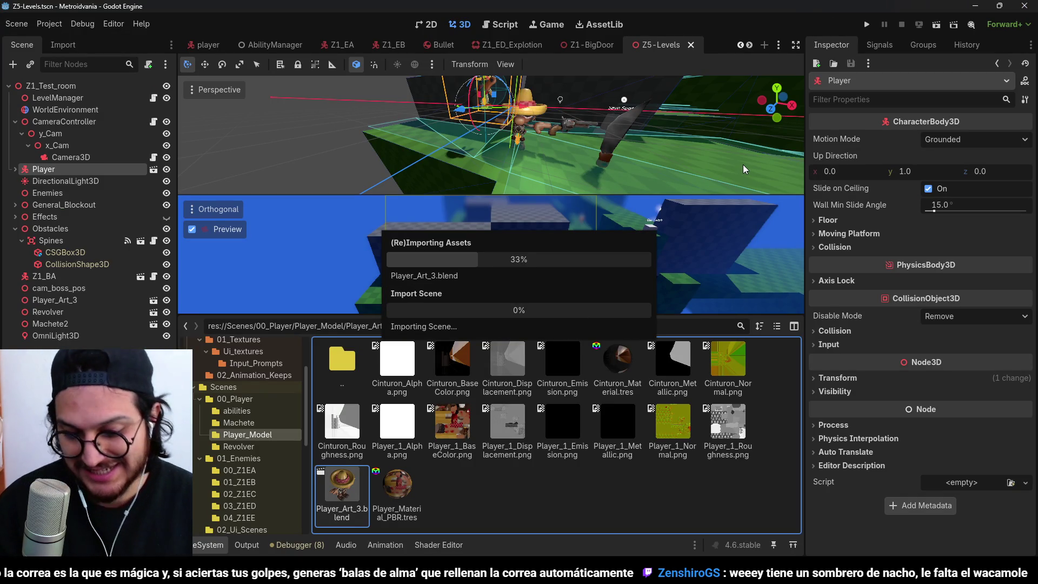
- After the reimport finishes, run the project to see the half-size revolver and machete in the level
{"action": "scroll", "coordinate": [467, 151], "scroll_direction": "down", "scroll_amount": 4}
{"action": "scroll", "coordinate": [467, 151], "scroll_direction": "up", "scroll_amount": 3}
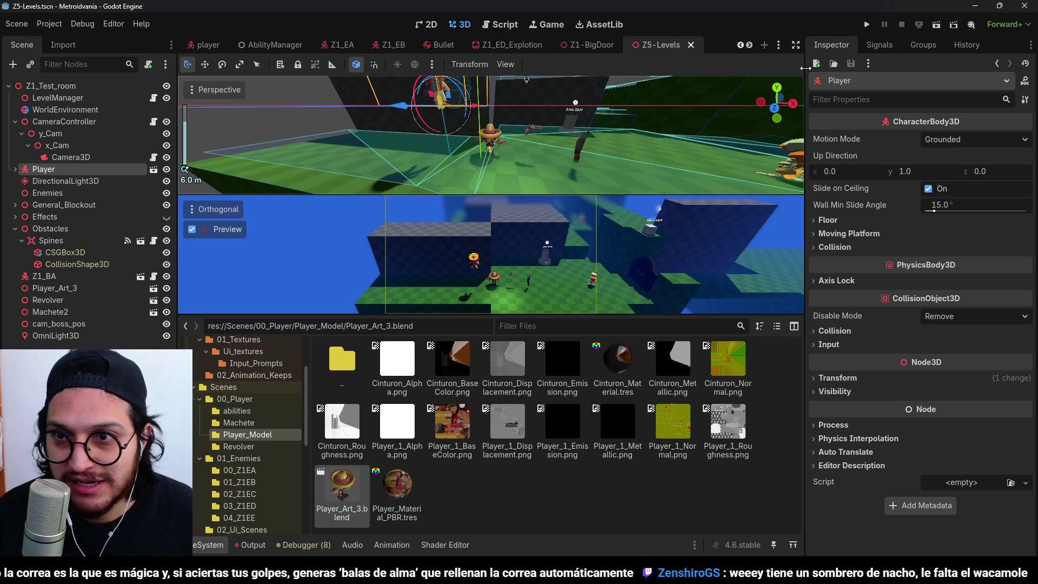
{"action": "left_click", "coordinate": [865, 26]}
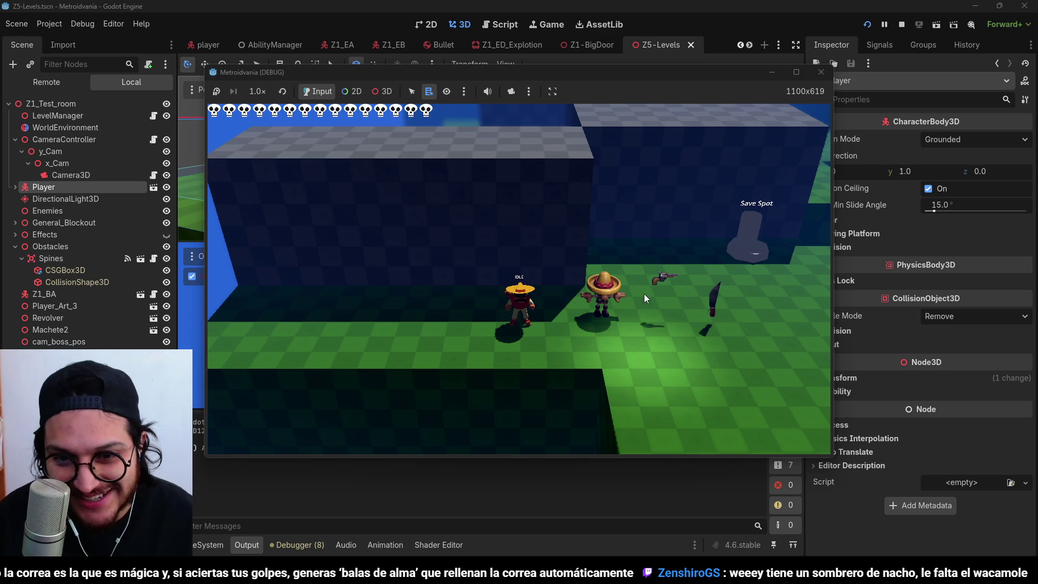
- Stop the game and move the Revolver toward the player, lowering it by 0.6 units
{"action": "key", "text": "F8"}
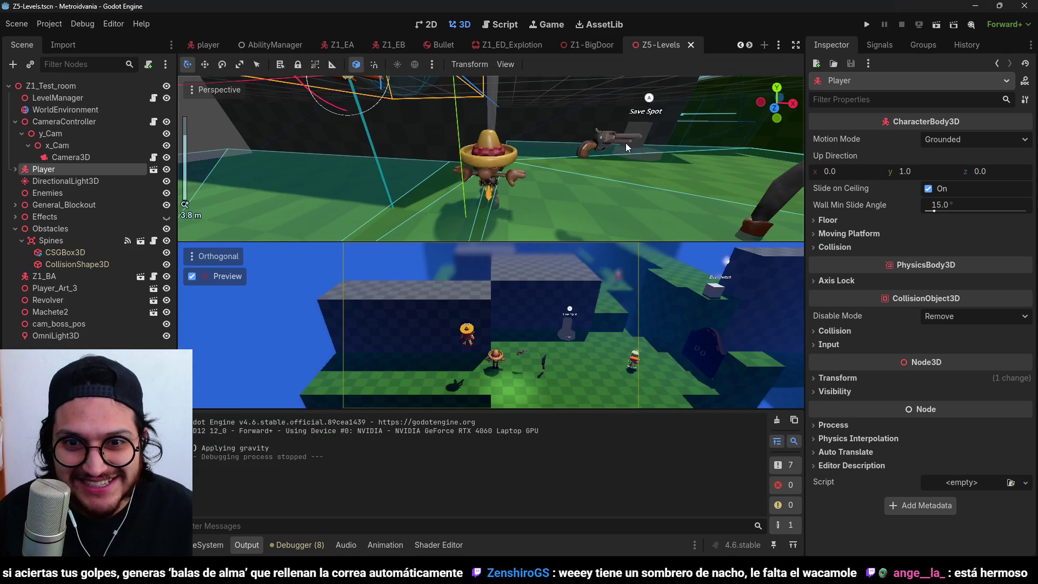
{"action": "left_click", "coordinate": [605, 139]}
{"action": "mouse_move", "coordinate": [645, 152]}
{"action": "left_mouse_down"}
{"action": "mouse_move", "coordinate": [538, 149]}
{"action": "mouse_move", "coordinate": [591, 160]}
{"action": "mouse_move", "coordinate": [605, 151]}
{"action": "left_mouse_up"}
{"action": "key", "text": "f"}
{"action": "left_click_drag", "start_coordinate": [494, 111], "coordinate": [497, 135]}
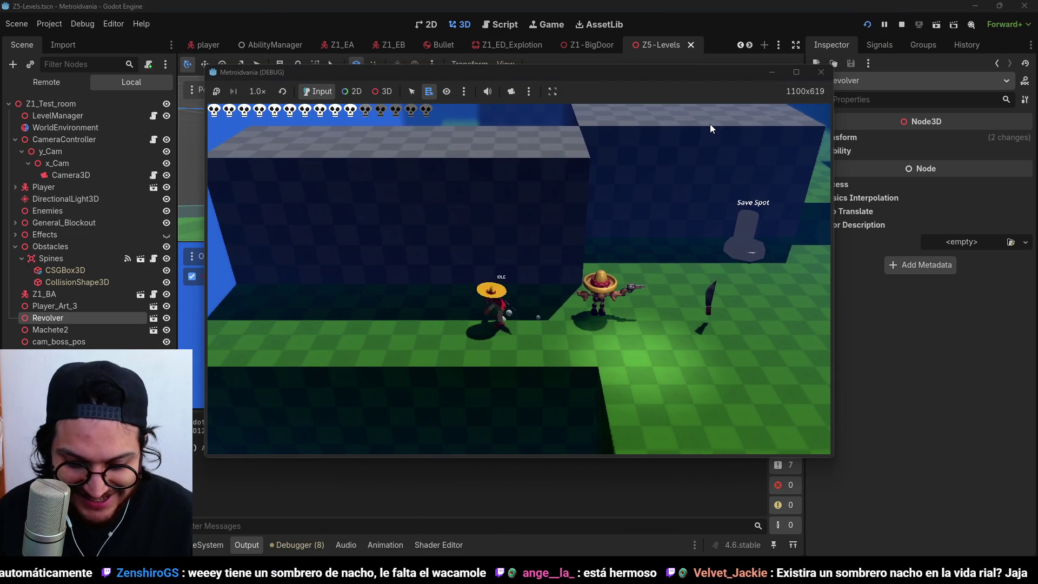
- Playtest by walking the player right, then left past the enemy, and stop the game
{"action": "key", "text": "d"}
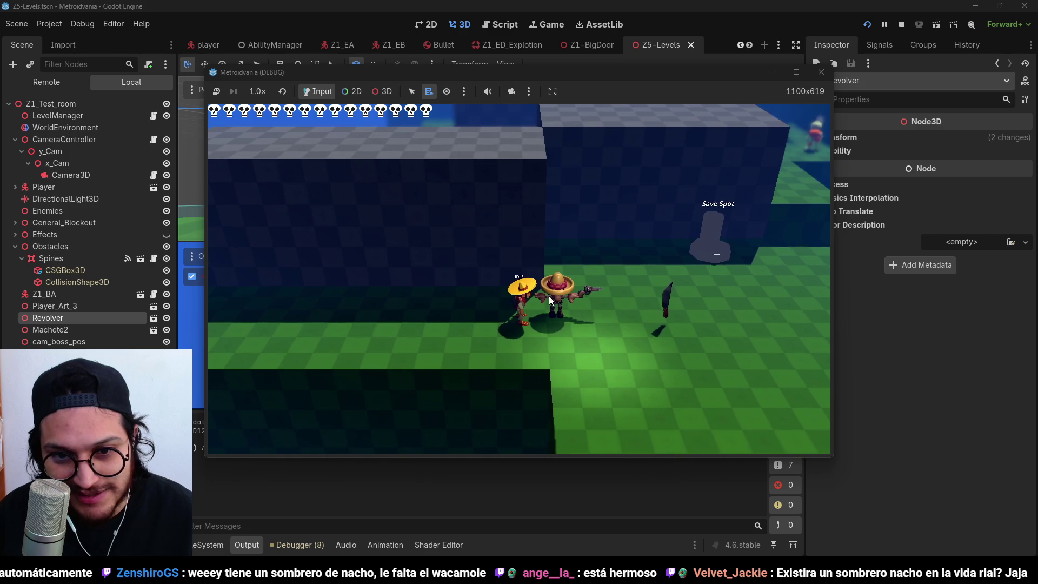
{"action": "key", "text": "a"}
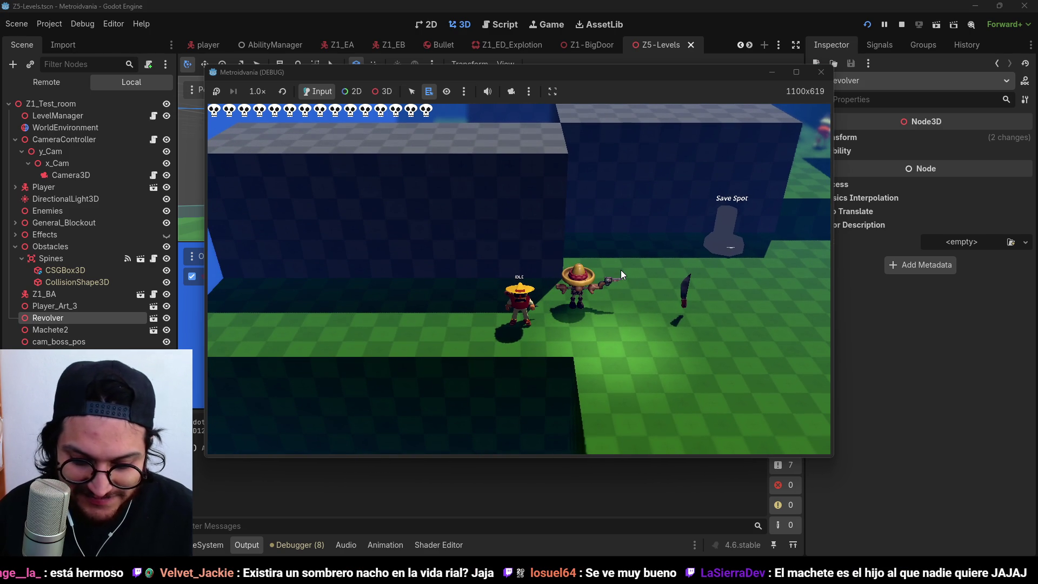
{"action": "key", "text": "a"}
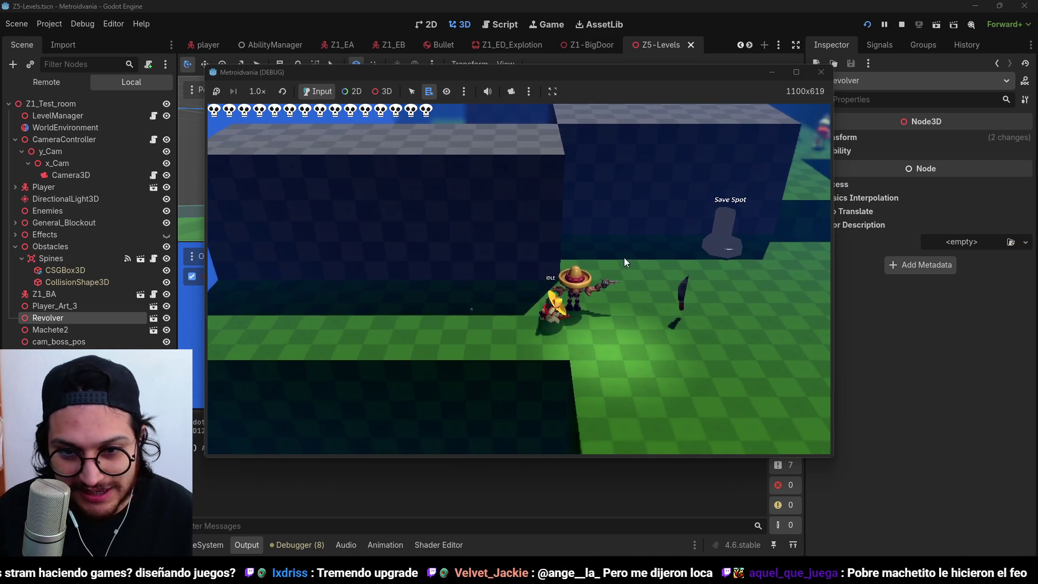
{"action": "key", "text": "a"}
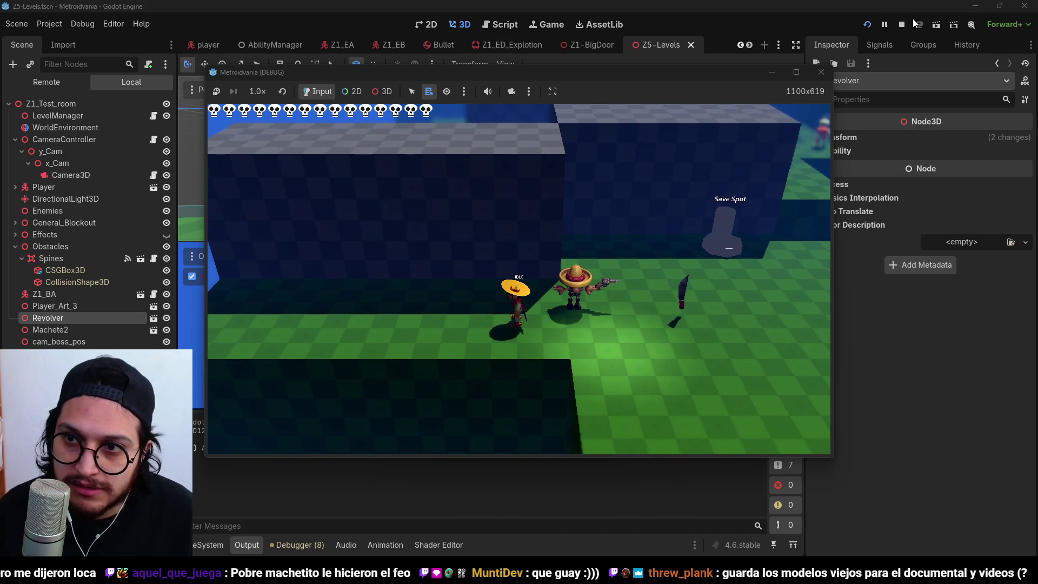
{"action": "left_click", "coordinate": [900, 26]}
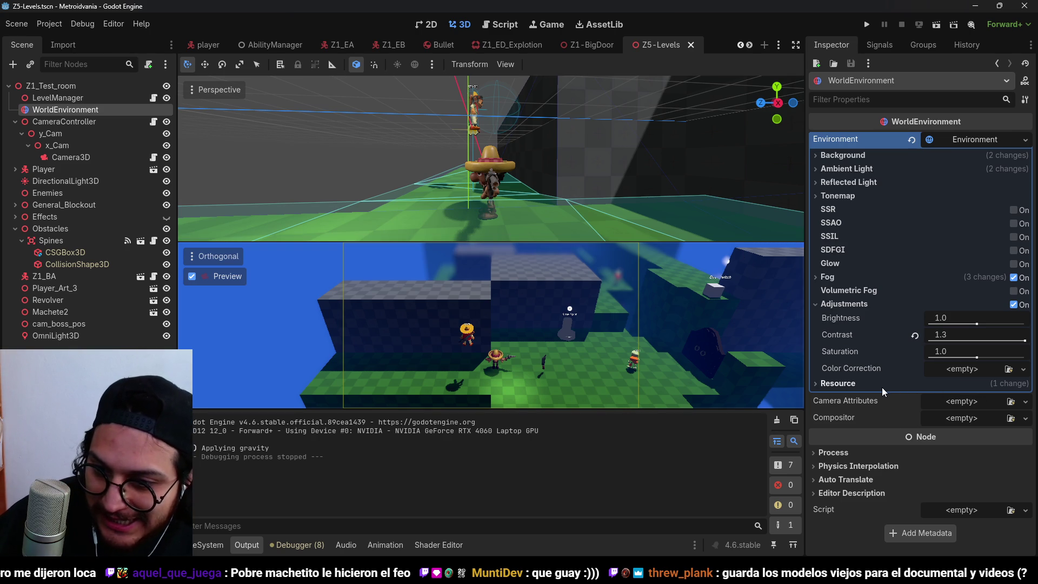
- Set the environment saturation to 0 and test-run the level in greyscale
{"action": "left_click_drag", "start_coordinate": [977, 357], "coordinate": [728, 380]}
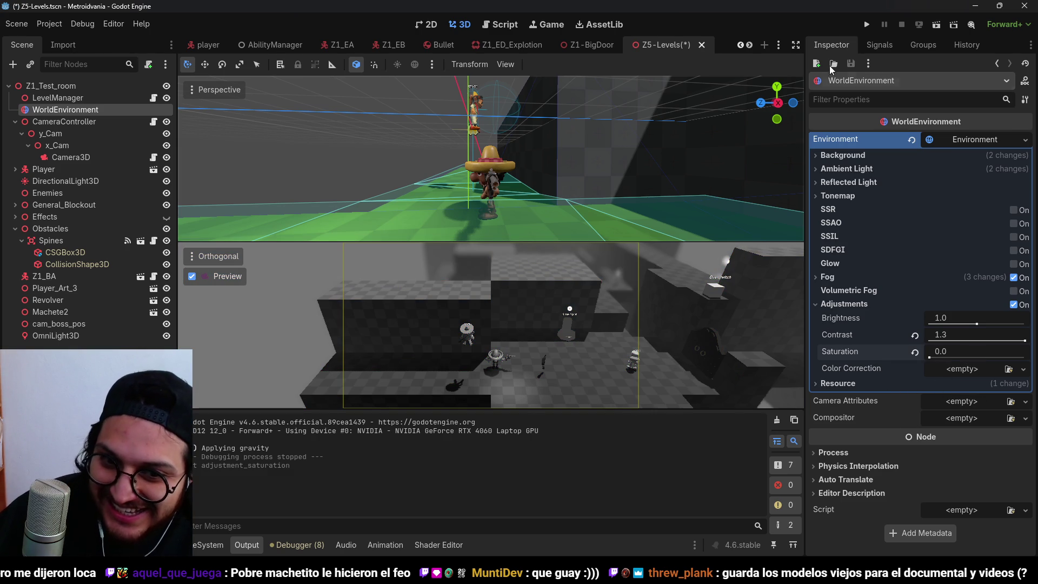
{"action": "left_click", "coordinate": [866, 25]}
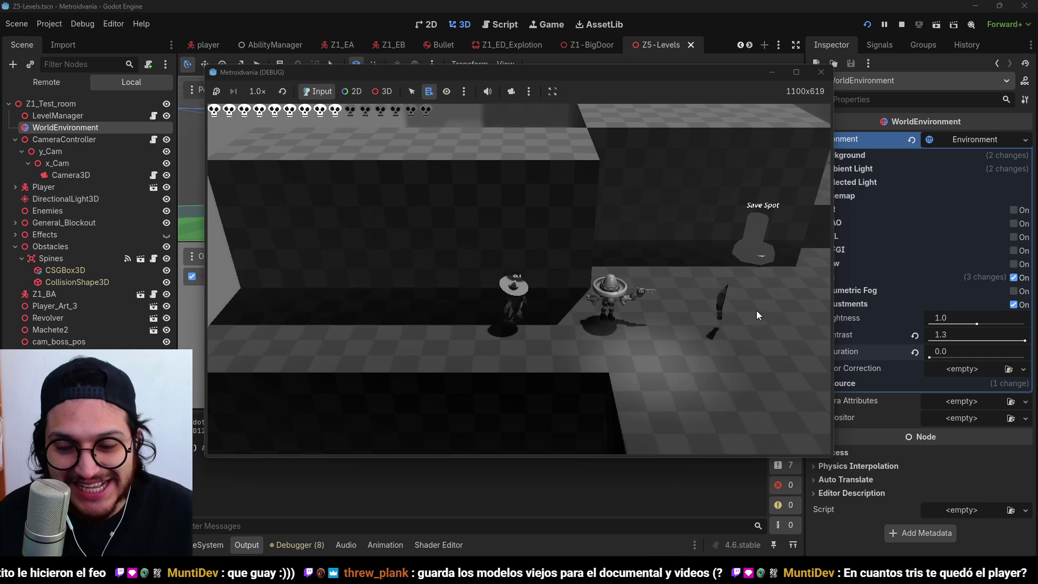
{"action": "left_click", "coordinate": [902, 25]}
- Restore saturation to 1.0, test-run the game again, then show the FileSystem files
{"action": "left_click", "coordinate": [914, 353]}
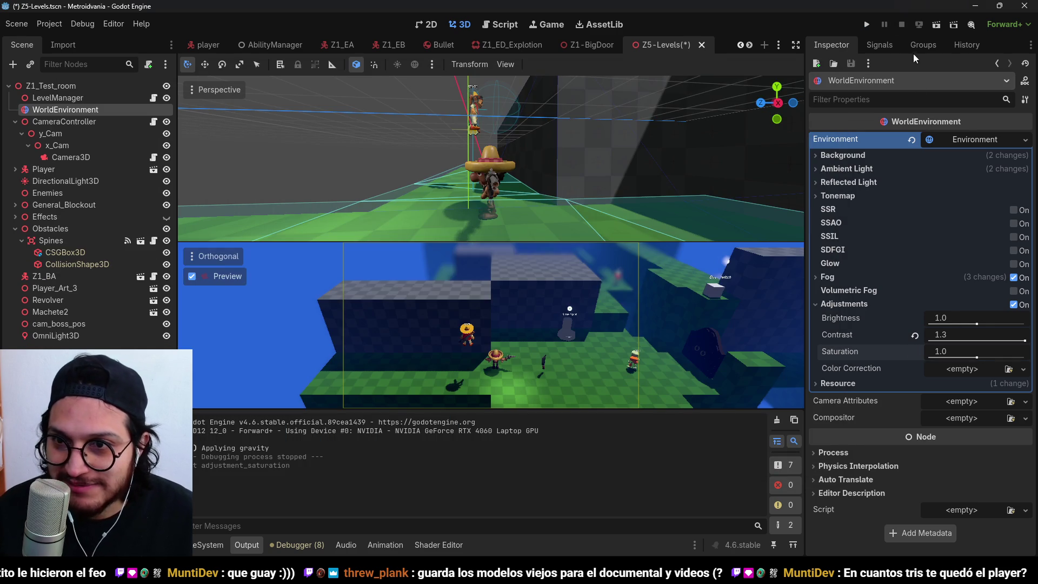
{"action": "key", "text": "F5"}
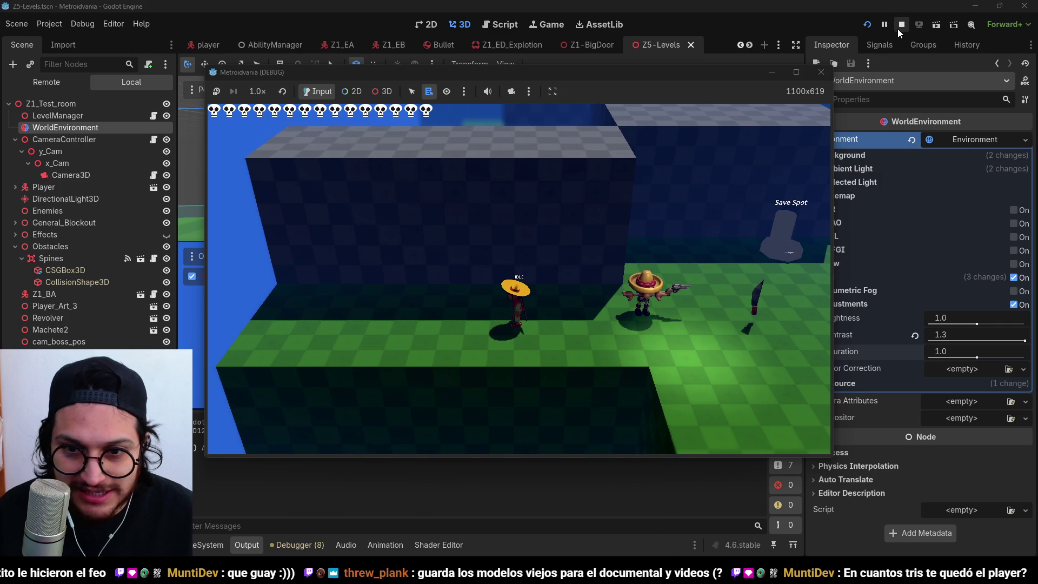
{"action": "left_click", "coordinate": [901, 25]}
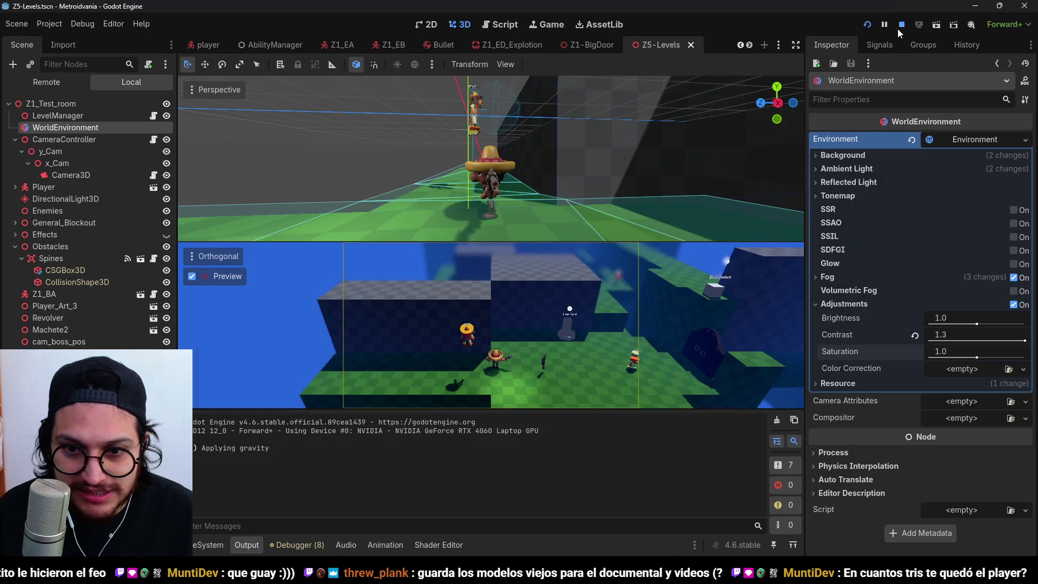
{"action": "left_click", "coordinate": [203, 546]}
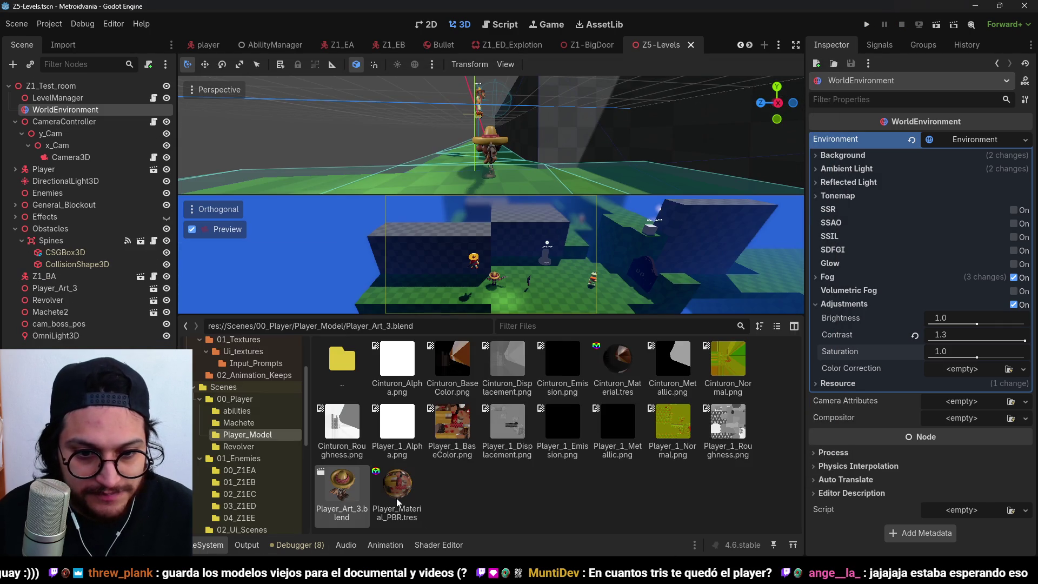
- Create a new inherited scene from the Player_Art_3 model file
{"action": "right_click", "coordinate": [347, 495]}
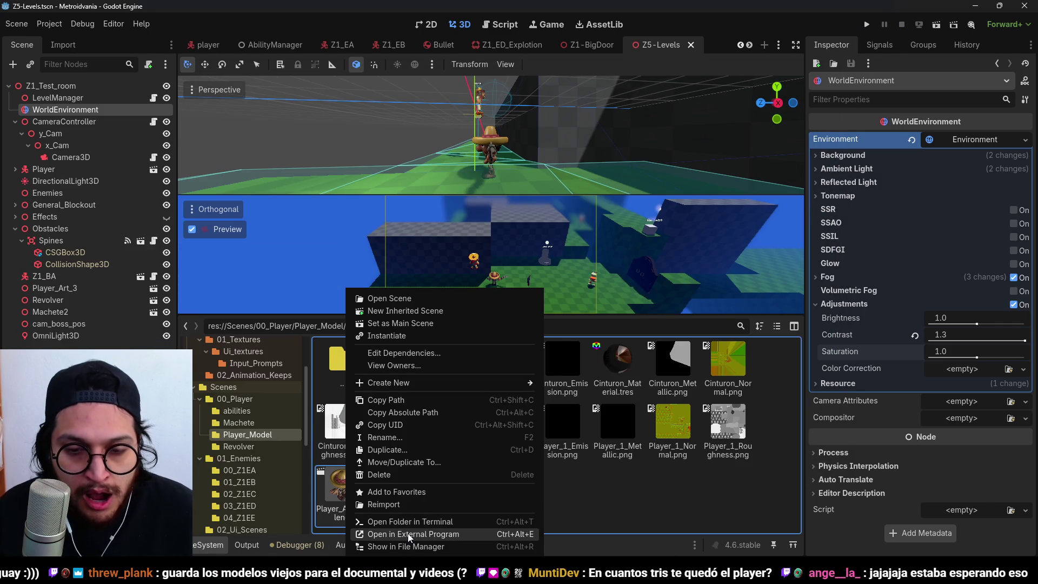
{"action": "left_click", "coordinate": [416, 193]}
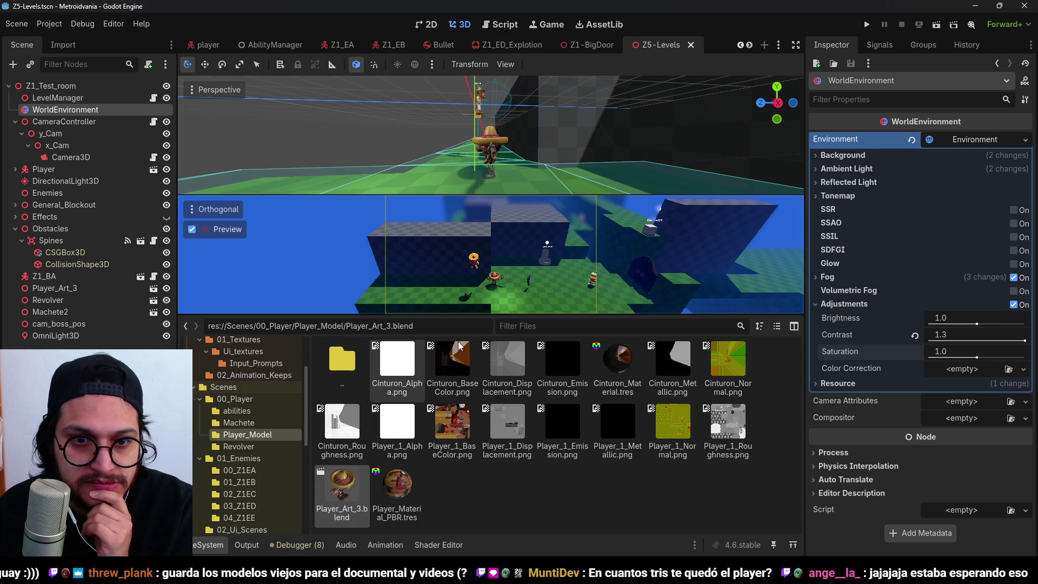
{"action": "right_click", "coordinate": [342, 483]}
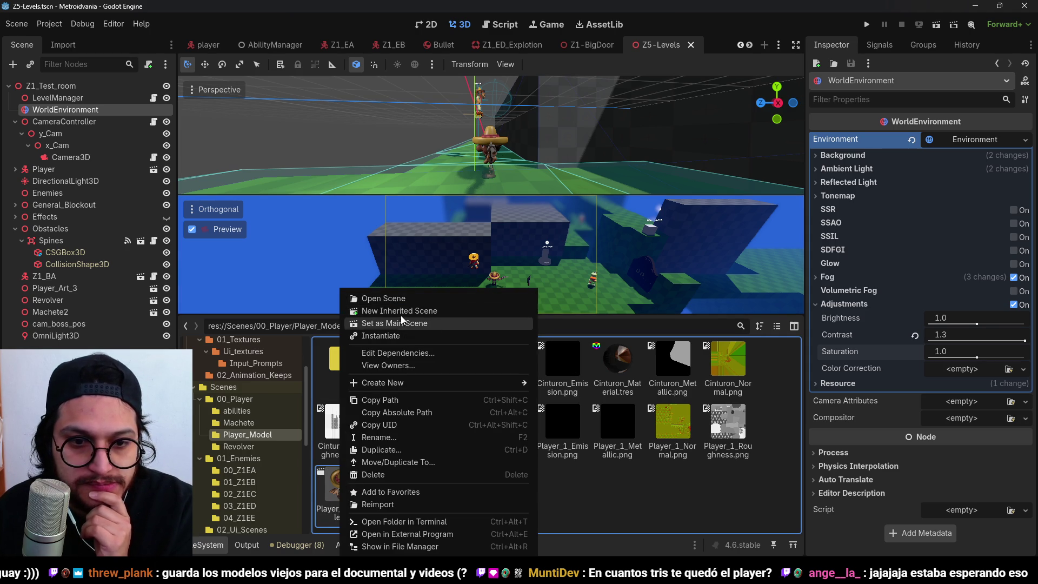
{"action": "left_click", "coordinate": [402, 311]}
{"action": "scroll", "coordinate": [487, 132], "scroll_direction": "up", "scroll_amount": 5}
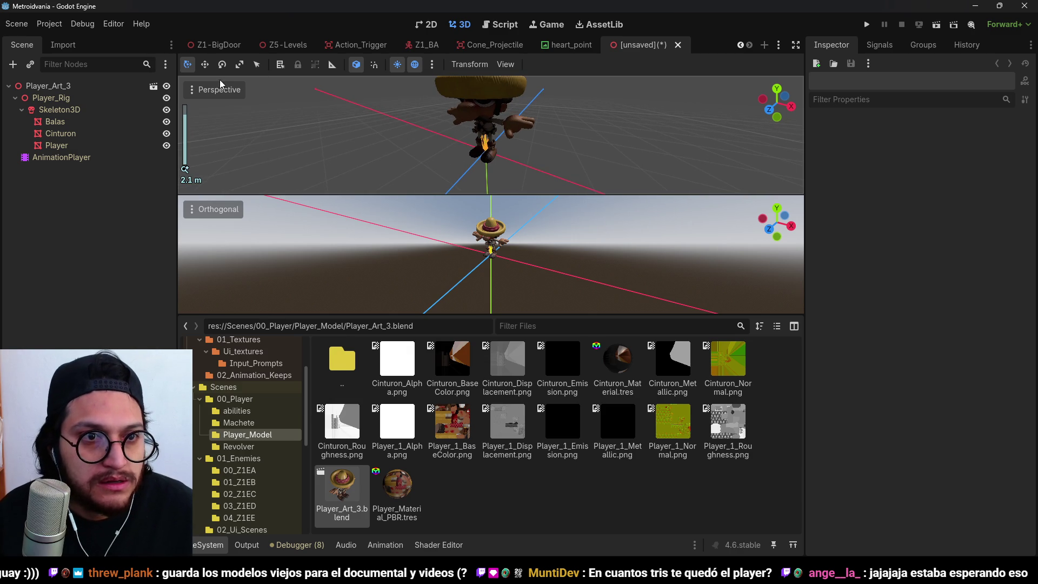
- Hide the file panel and enable View Information in the Perspective viewport to show primitive counts
{"action": "left_click", "coordinate": [214, 89]}
{"action": "left_click", "coordinate": [176, 115]}
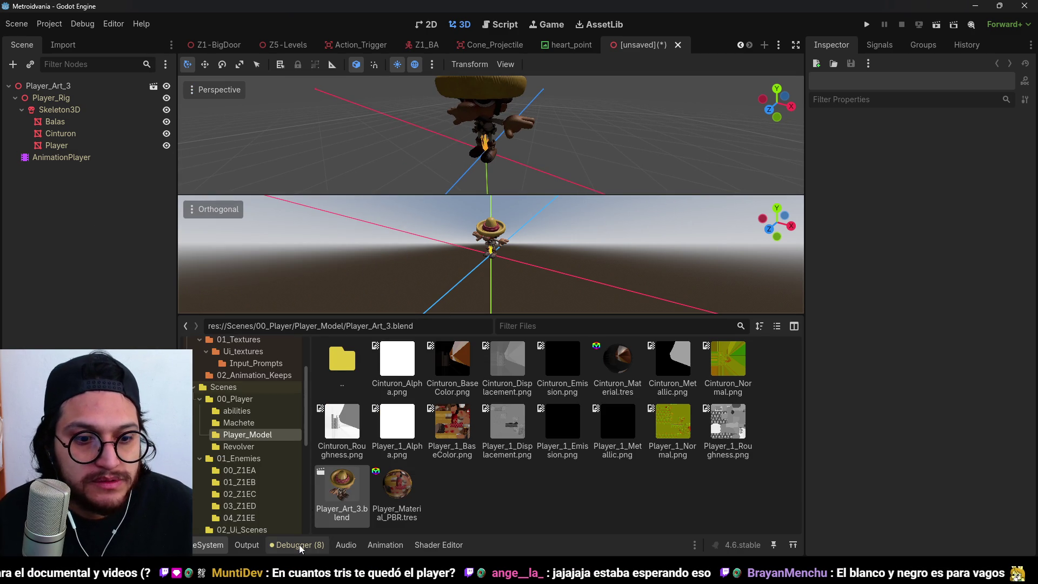
{"action": "left_click", "coordinate": [199, 551]}
{"action": "left_click", "coordinate": [82, 24]}
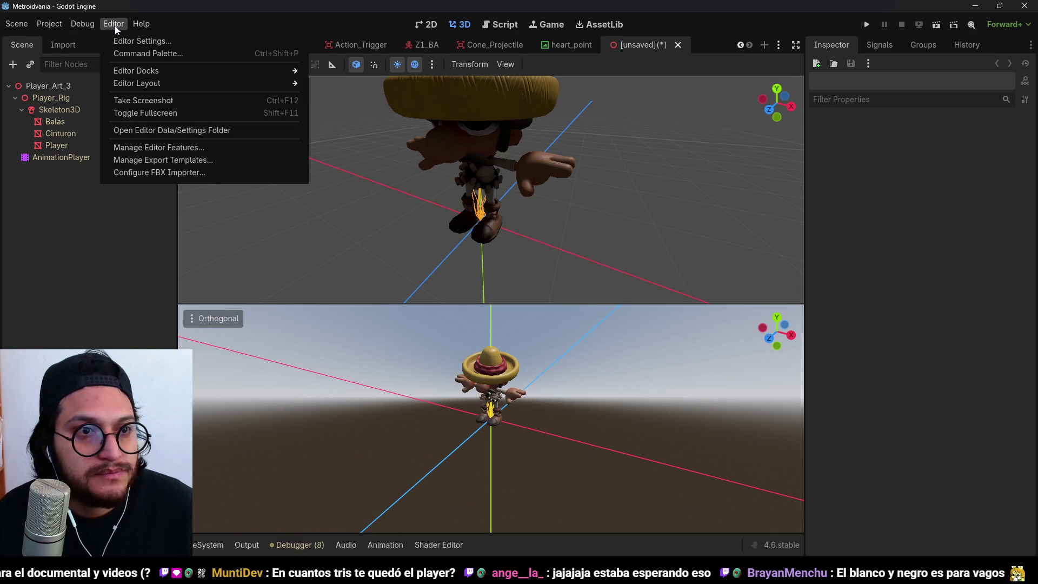
{"action": "left_click", "coordinate": [213, 87]}
{"action": "left_click", "coordinate": [214, 90]}
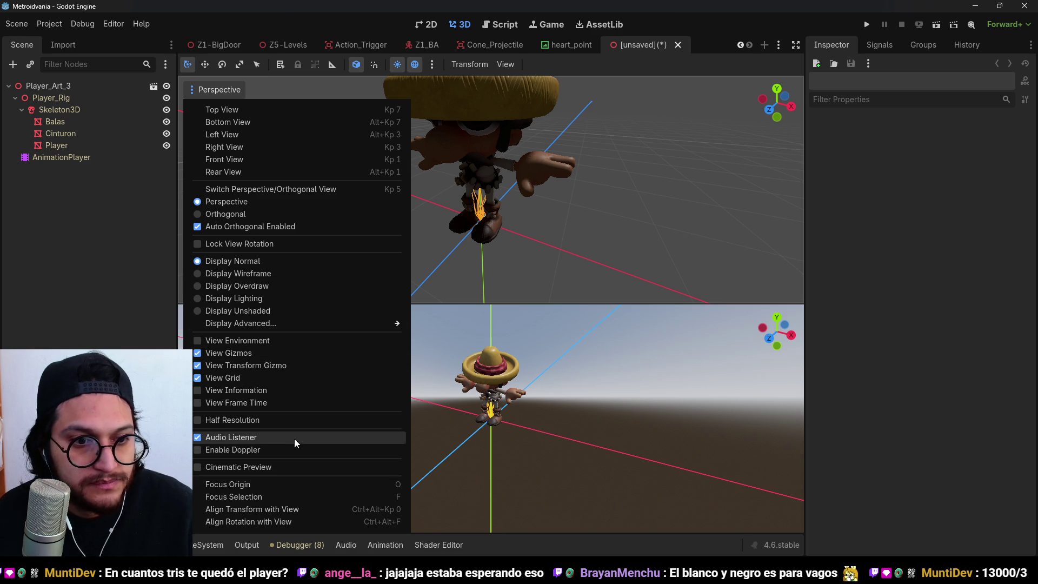
{"action": "left_click", "coordinate": [262, 390]}
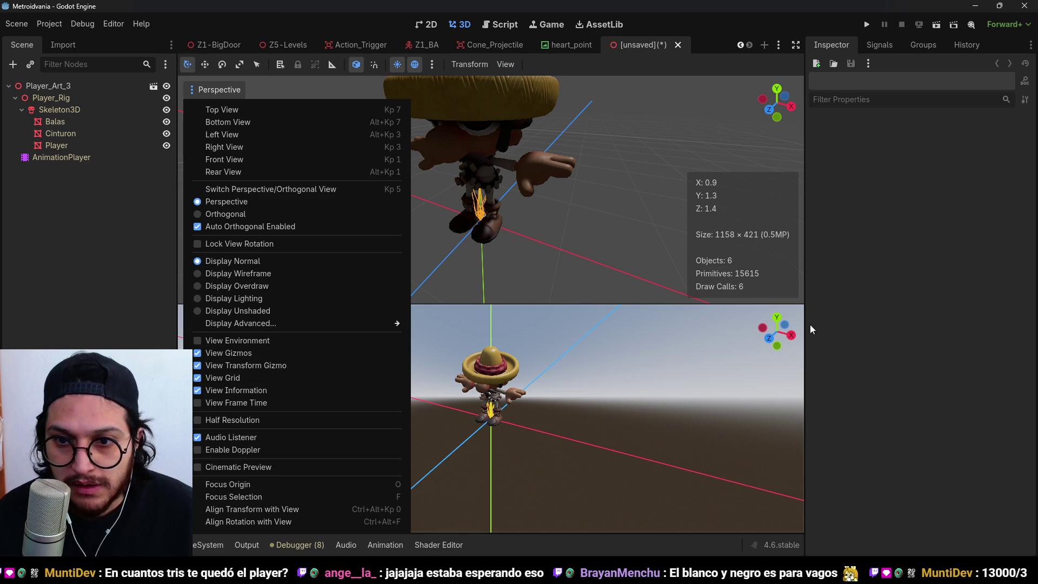
{"action": "left_click", "coordinate": [826, 247]}
- Orbit and zoom around the character, view it from the front, then close the unsaved scene
{"action": "scroll", "coordinate": [556, 164], "scroll_direction": "down", "scroll_amount": 2}
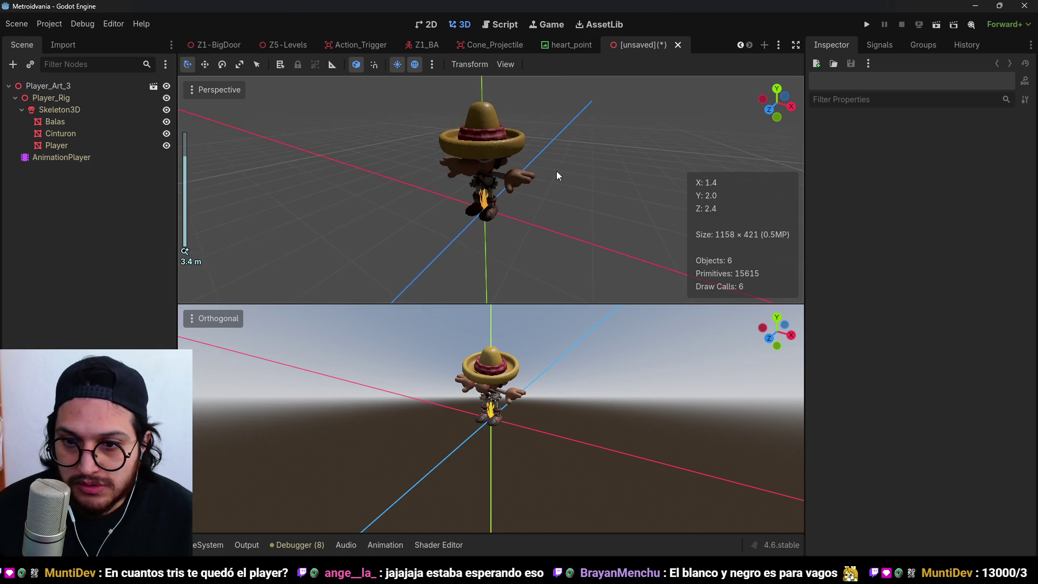
{"action": "scroll", "coordinate": [542, 196], "scroll_direction": "up", "scroll_amount": 5}
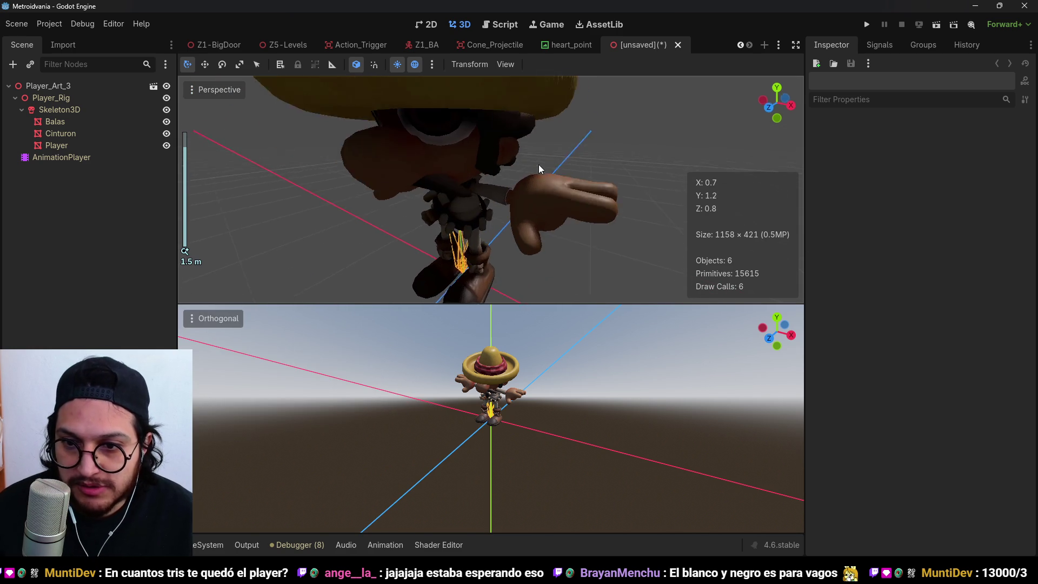
{"action": "scroll", "coordinate": [539, 164], "scroll_direction": "down", "scroll_amount": 5}
{"action": "scroll", "coordinate": [485, 151], "scroll_direction": "up", "scroll_amount": 3}
{"action": "scroll", "coordinate": [527, 171], "scroll_direction": "down", "scroll_amount": 3}
{"action": "mouse_move", "coordinate": [481, 189]}
{"action": "left_mouse_down"}
{"action": "mouse_move", "coordinate": [269, 201]}
{"action": "mouse_move", "coordinate": [513, 252]}
{"action": "mouse_move", "coordinate": [571, 242]}
{"action": "left_mouse_up"}
{"action": "scroll", "coordinate": [570, 242], "scroll_direction": "up", "scroll_amount": 3}
{"action": "scroll", "coordinate": [536, 204], "scroll_direction": "down", "scroll_amount": 5}
{"action": "key", "text": "KP_1"}
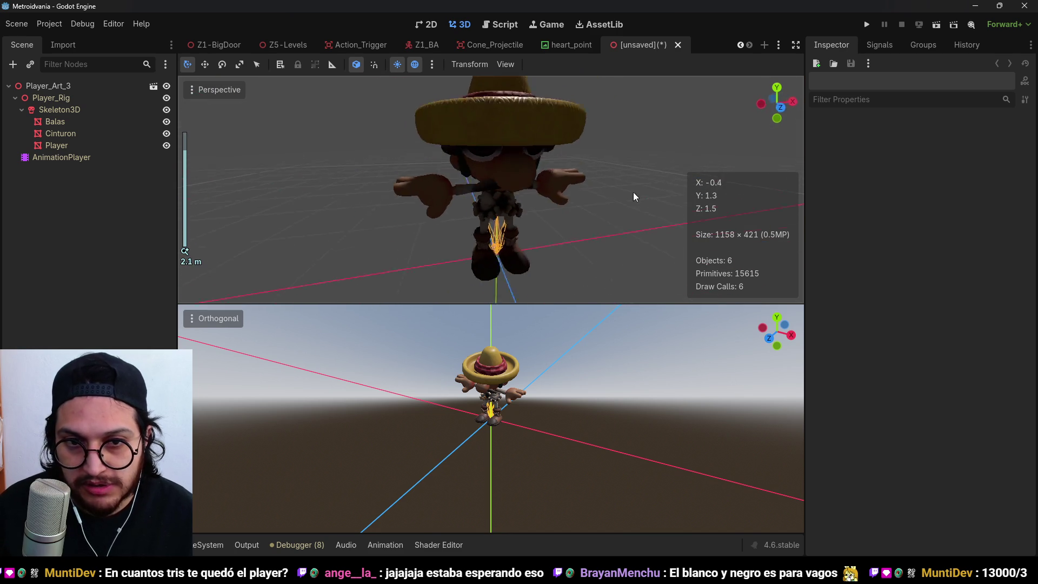
{"action": "left_click_drag", "start_coordinate": [583, 192], "coordinate": [553, 193]}
{"action": "scroll", "coordinate": [553, 193], "scroll_direction": "up", "scroll_amount": 2}
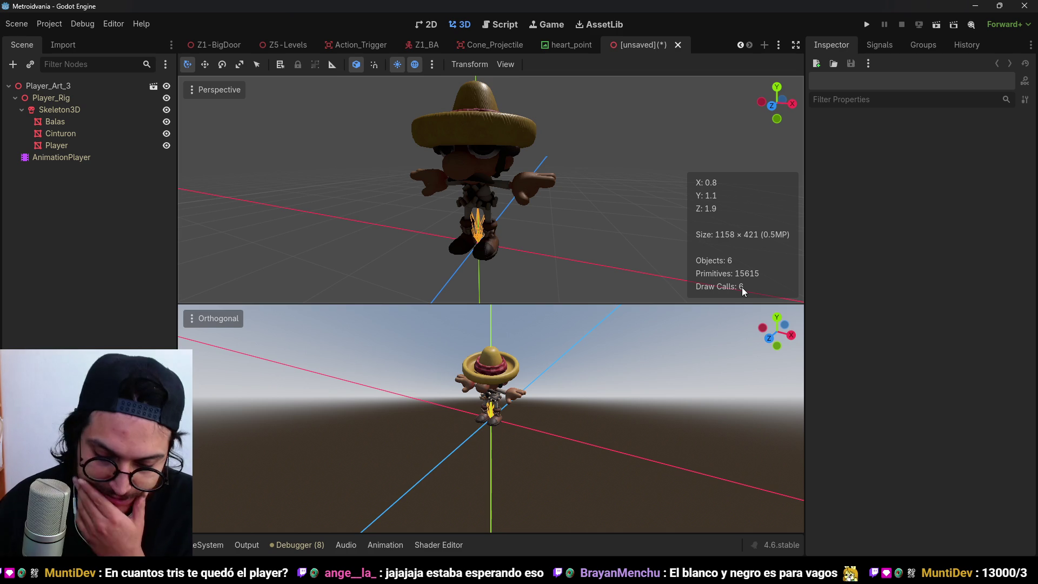
{"action": "left_click", "coordinate": [678, 45]}
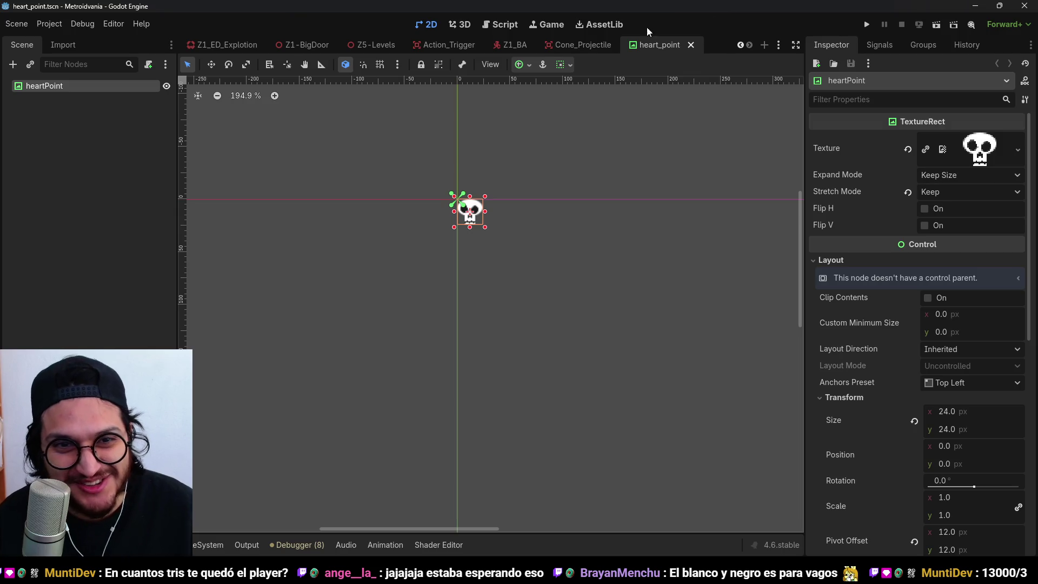
- Return to the Z5-Levels scene in the 3D view and orbit around the level
{"action": "left_click", "coordinate": [368, 46]}
{"action": "left_click", "coordinate": [463, 25]}
{"action": "mouse_move", "coordinate": [482, 193]}
{"action": "left_mouse_down"}
{"action": "mouse_move", "coordinate": [494, 184]}
{"action": "mouse_move", "coordinate": [660, 193]}
{"action": "mouse_move", "coordinate": [685, 161]}
{"action": "mouse_move", "coordinate": [742, 161]}
{"action": "mouse_move", "coordinate": [682, 160]}
{"action": "mouse_move", "coordinate": [711, 194]}
{"action": "mouse_move", "coordinate": [634, 251]}
{"action": "mouse_move", "coordinate": [527, 151]}
{"action": "mouse_move", "coordinate": [710, 170]}
{"action": "left_mouse_up"}
- Run the game and walk the player left and right beside the sombrero character
{"action": "left_click", "coordinate": [866, 25]}
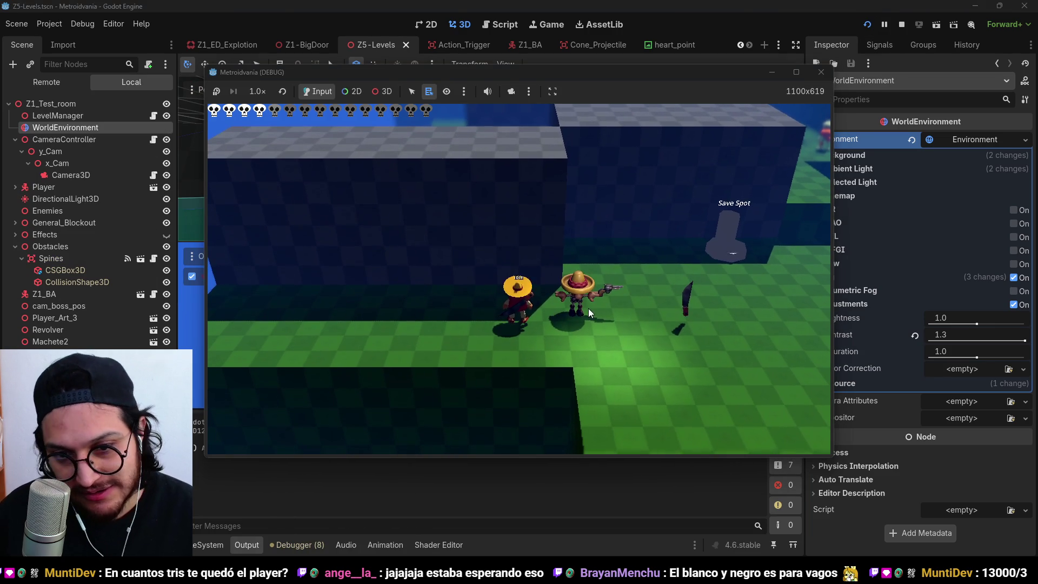
{"action": "key", "text": "a"}
{"action": "key", "text": "d"}
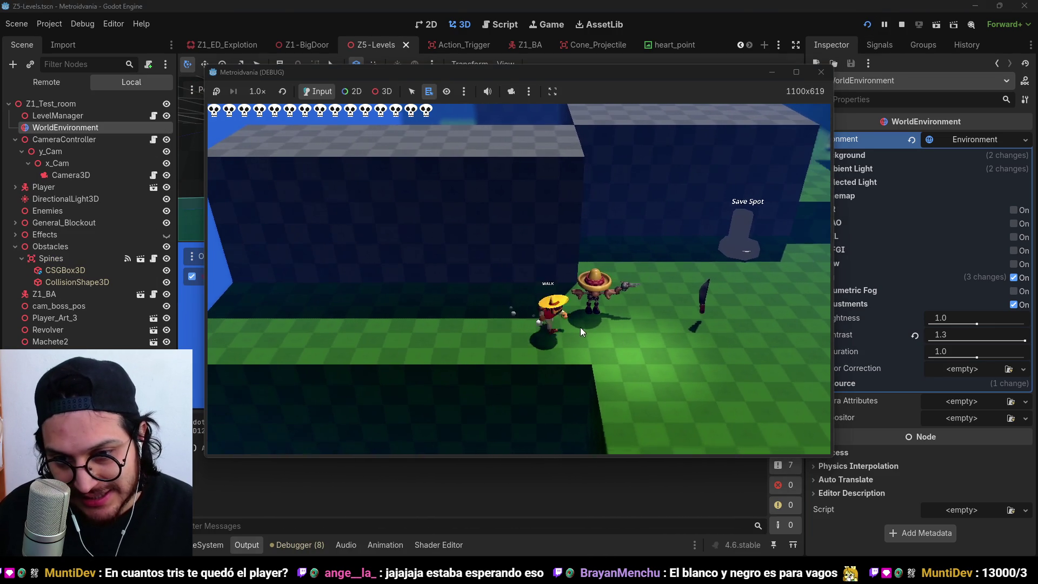
{"action": "key", "text": "a"}
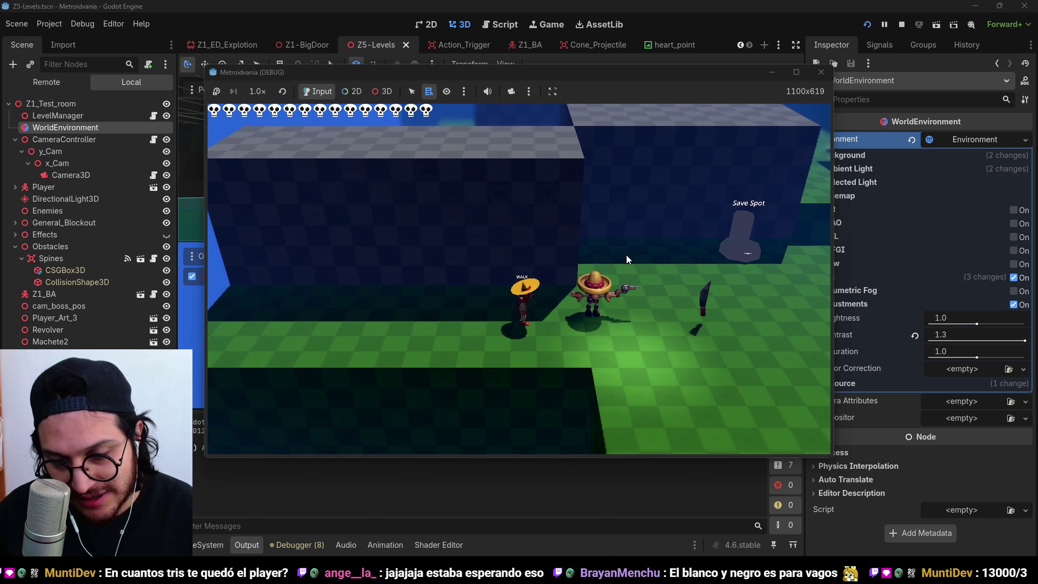
{"action": "key", "text": "d"}
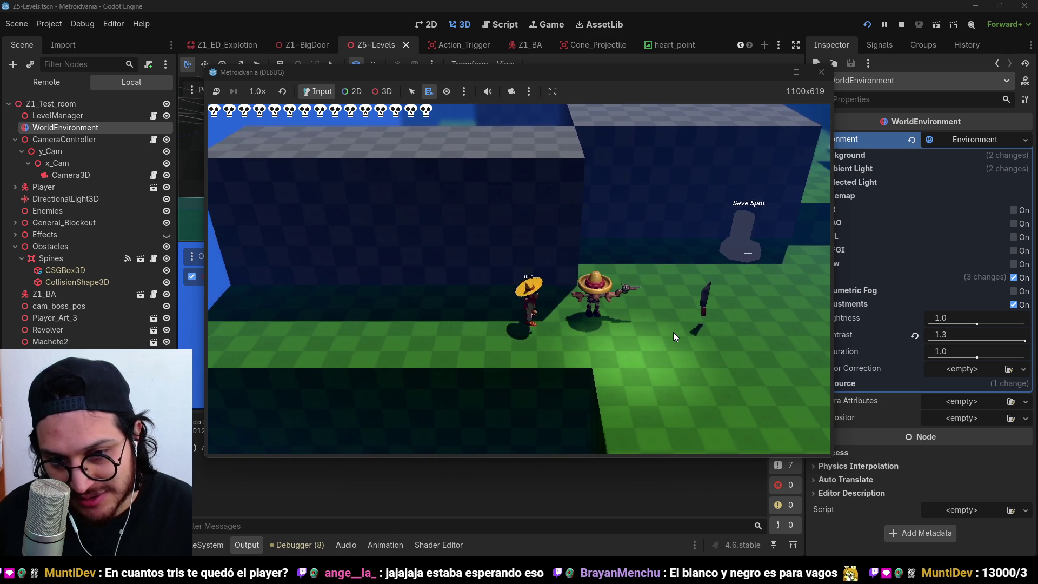
{"action": "key", "text": "d"}
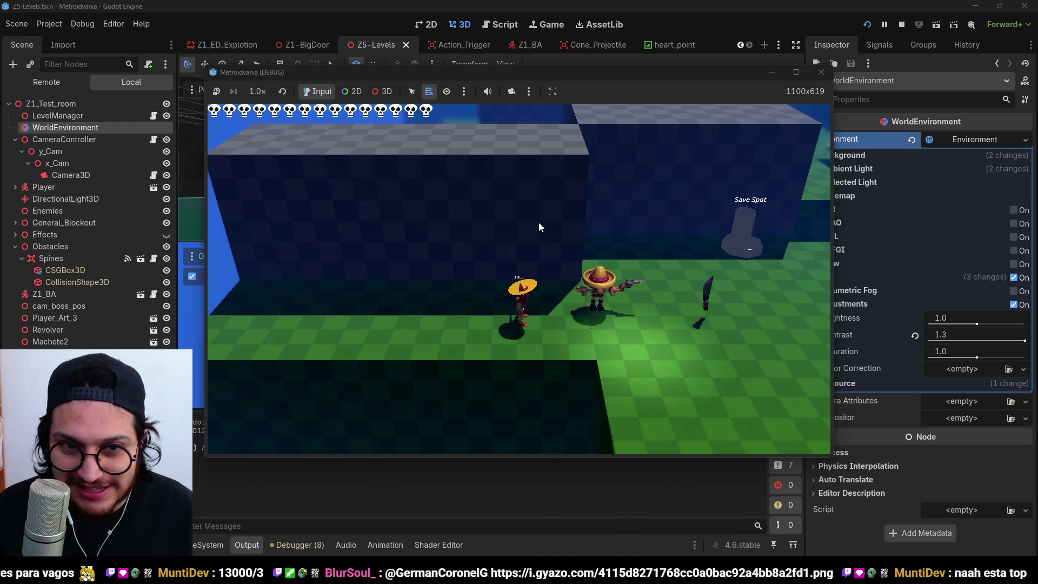
{"action": "key", "text": "alt+Tab"}
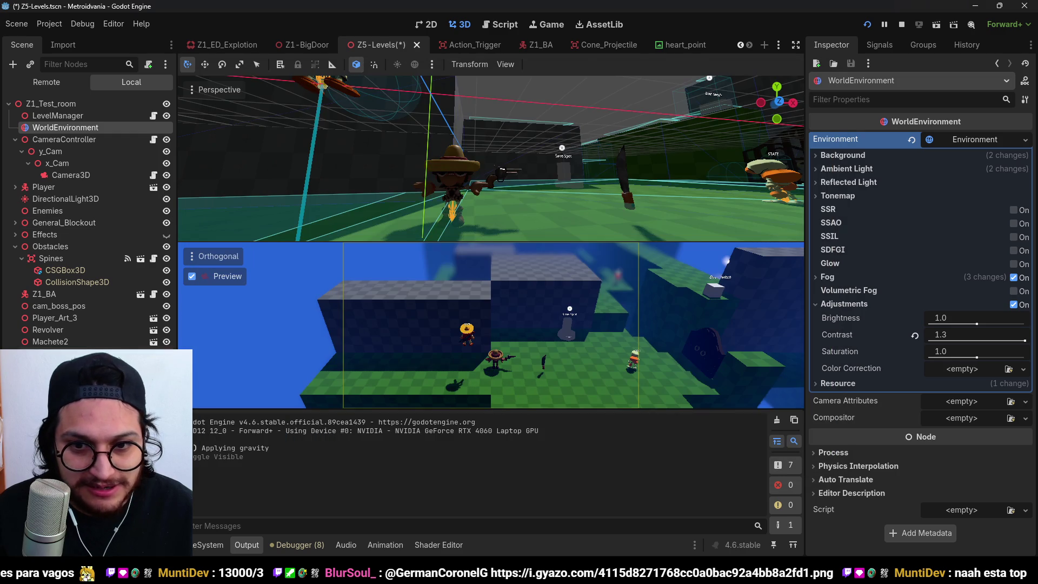
{"action": "key", "text": "alt+Tab"}
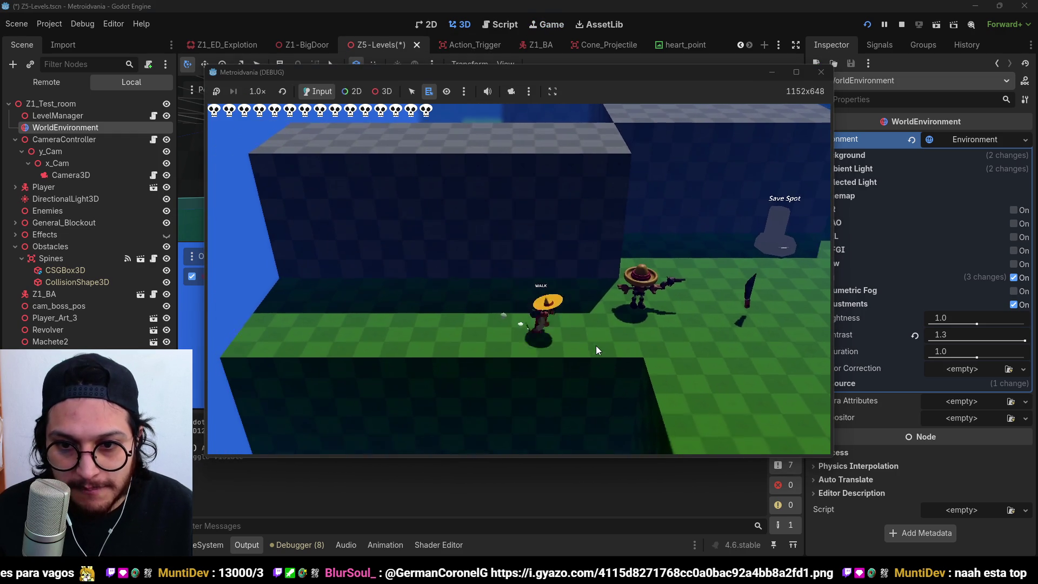
- Stop the game and make the OmniLight3D visible again in Z5-Levels
{"action": "left_click", "coordinate": [901, 25]}
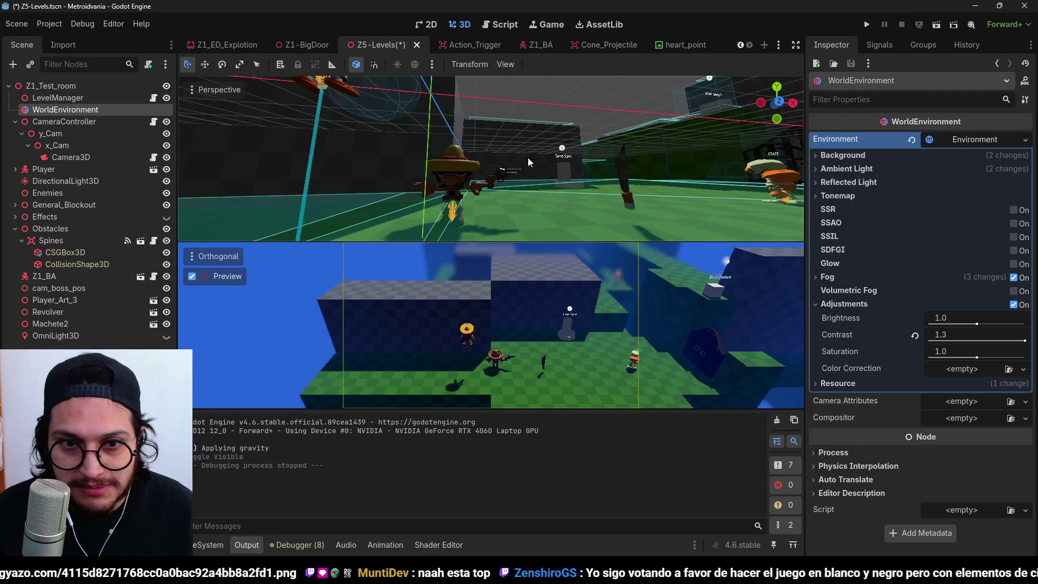
{"action": "mouse_move", "coordinate": [431, 182]}
{"action": "left_mouse_down"}
{"action": "mouse_move", "coordinate": [578, 195]}
{"action": "mouse_move", "coordinate": [537, 155]}
{"action": "left_mouse_up"}
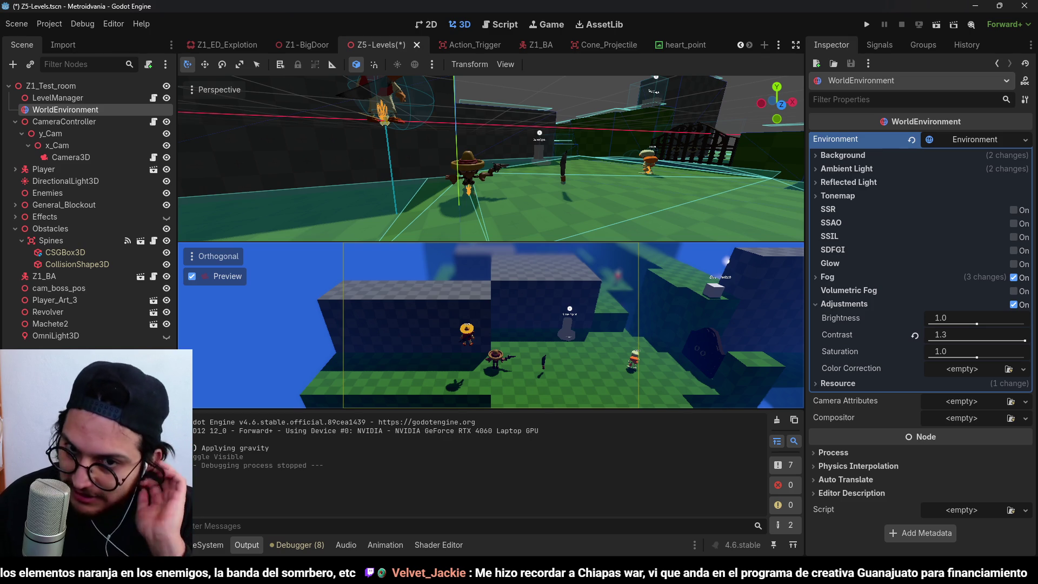
{"action": "left_click", "coordinate": [167, 336]}
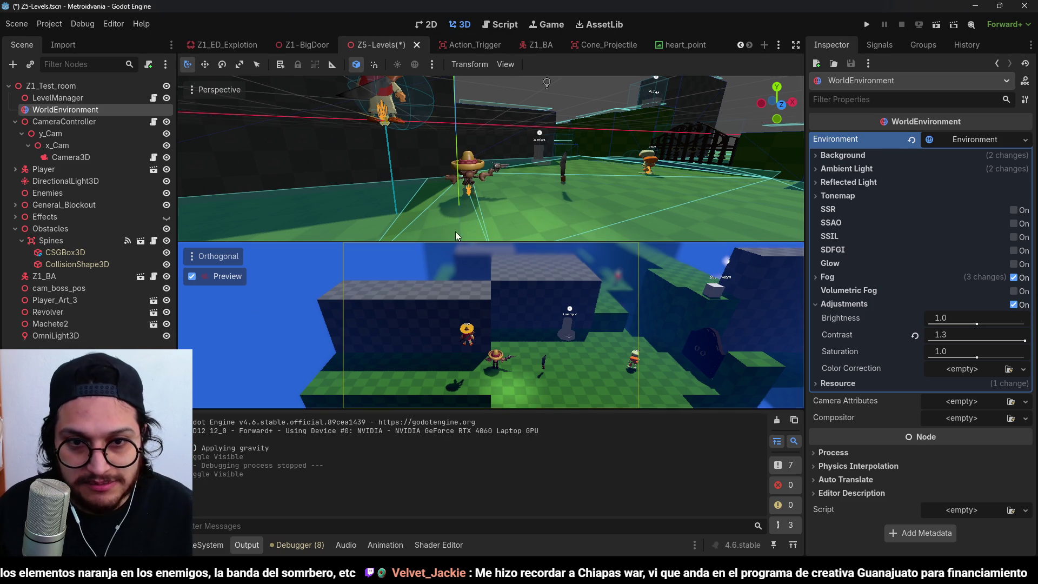
- Save and rerun the level, walking the player right and partly back
{"action": "left_click", "coordinate": [866, 25]}
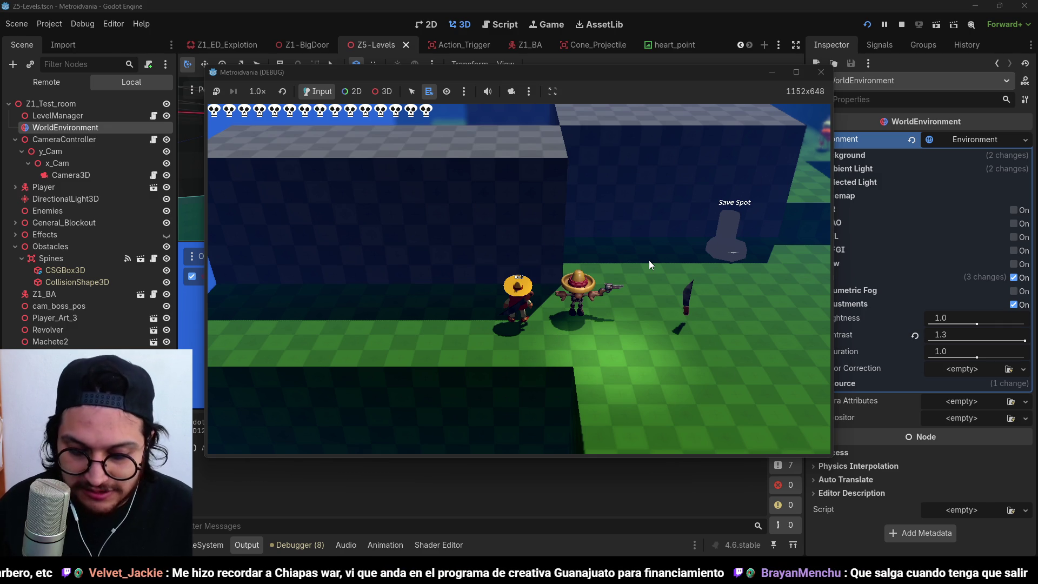
{"action": "key", "text": "d"}
{"action": "key", "text": "a"}
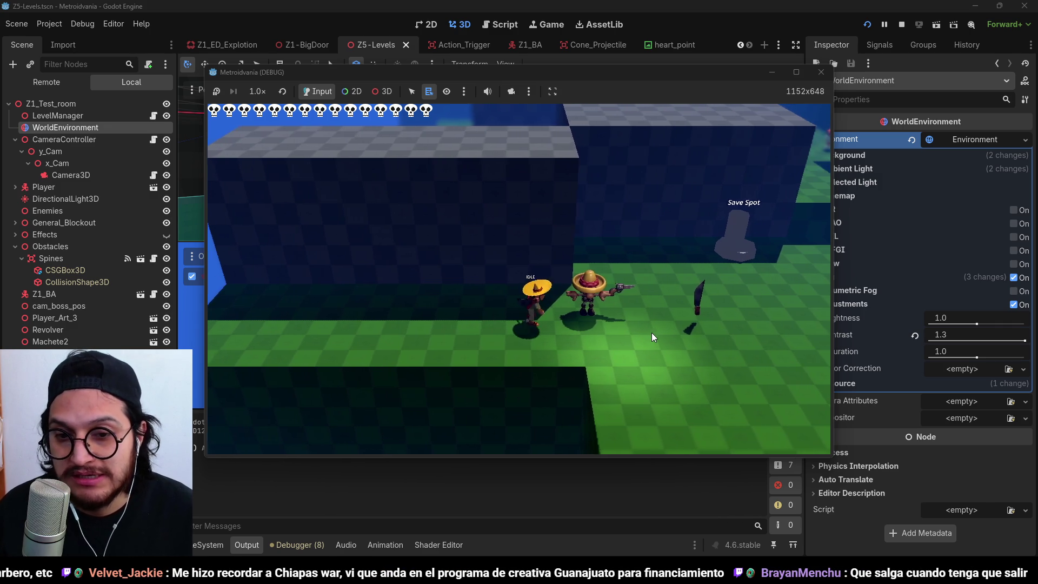
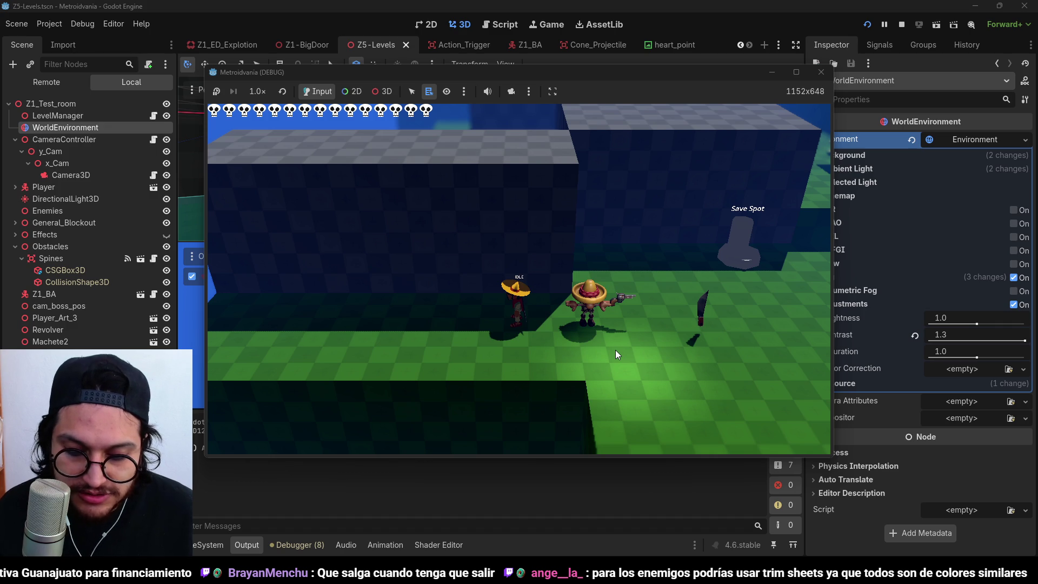
- Run the player right, turn back and walk left onto the enemy, then stop the game
{"action": "key", "text": "d"}
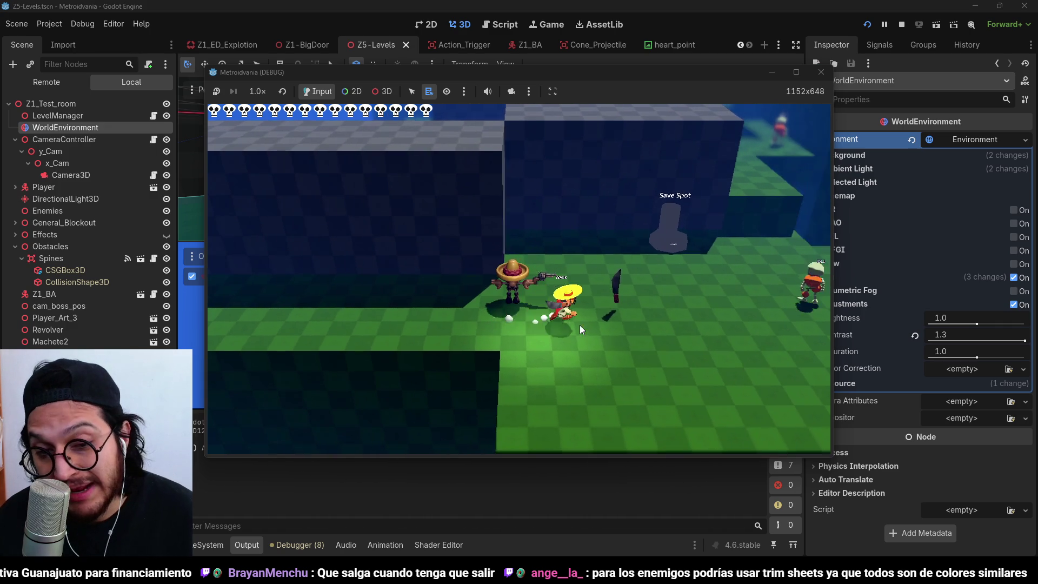
{"action": "key", "text": "space"}
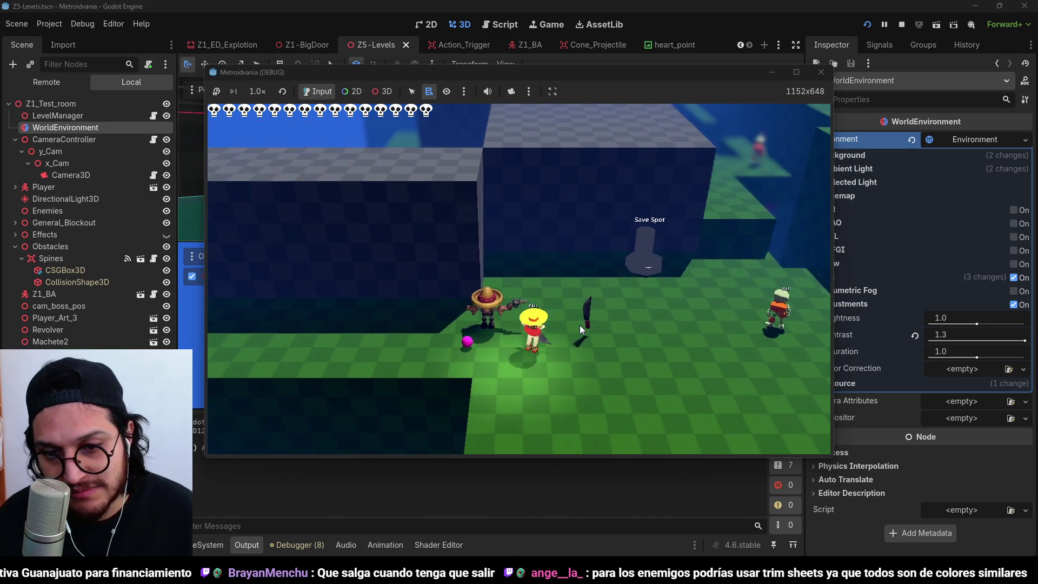
{"action": "key", "text": "a"}
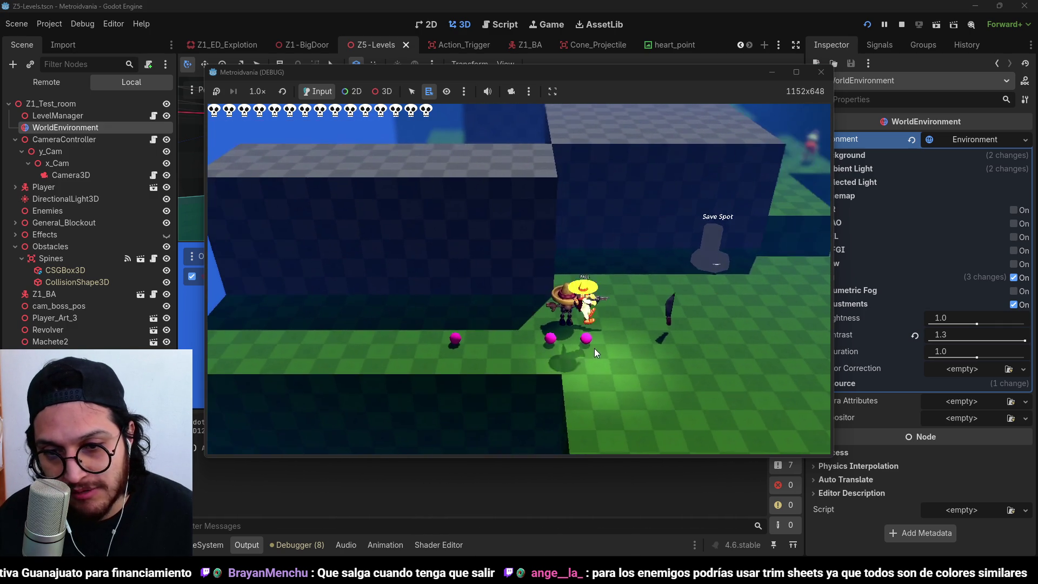
{"action": "key", "text": "a"}
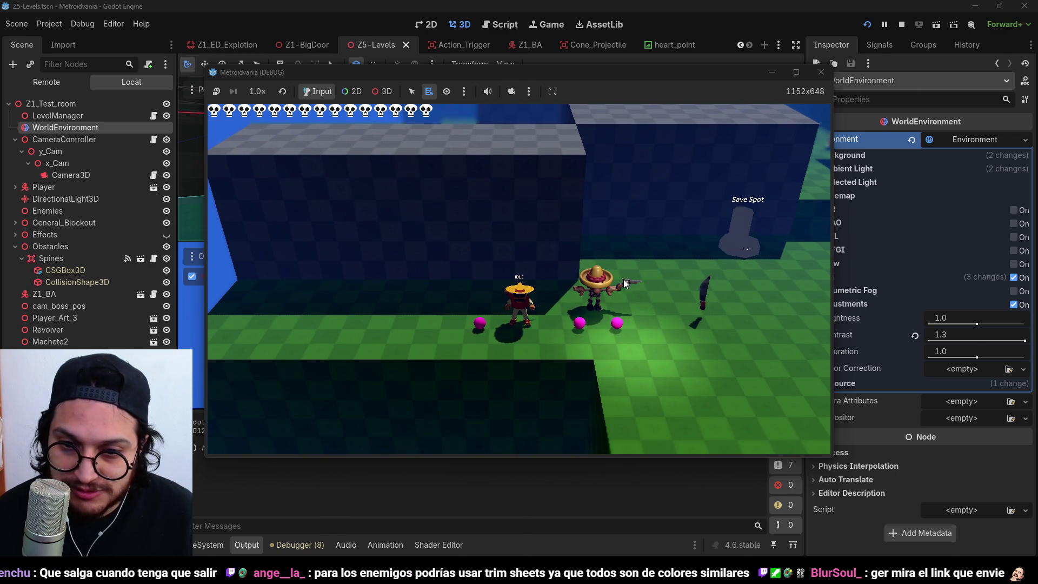
{"action": "left_click", "coordinate": [901, 24]}
{"action": "scroll", "coordinate": [517, 158], "scroll_direction": "up", "scroll_amount": 10}
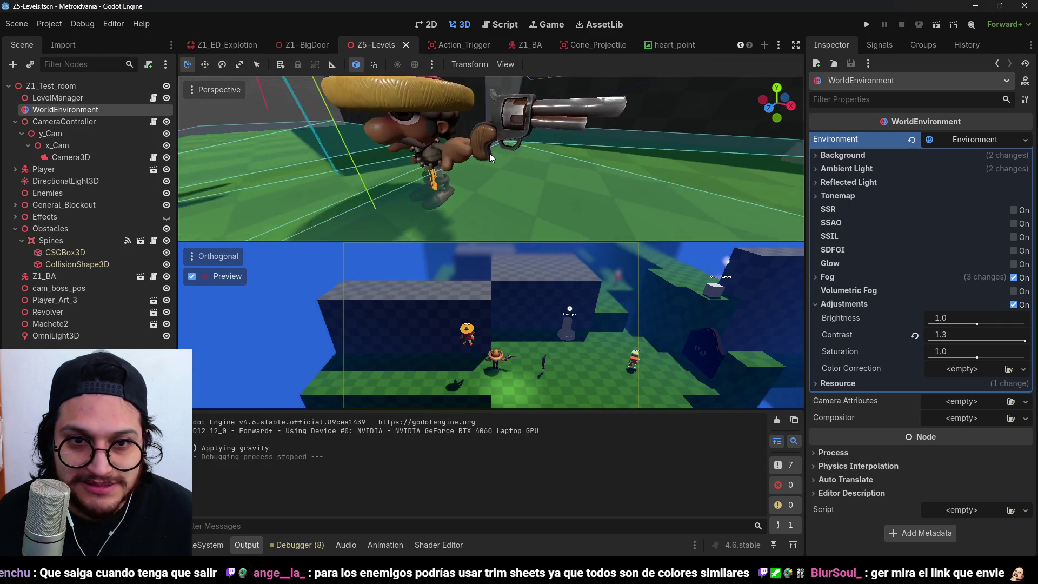
- Open Player_Material_PBR.tres from the FileSystem dock after orbiting around the sombrero character
{"action": "scroll", "coordinate": [489, 152], "scroll_direction": "down", "scroll_amount": 5}
{"action": "mouse_move", "coordinate": [637, 135]}
{"action": "left_mouse_down"}
{"action": "mouse_move", "coordinate": [341, 138]}
{"action": "mouse_move", "coordinate": [603, 100]}
{"action": "mouse_move", "coordinate": [607, 164]}
{"action": "mouse_move", "coordinate": [466, 190]}
{"action": "mouse_move", "coordinate": [514, 128]}
{"action": "mouse_move", "coordinate": [501, 121]}
{"action": "mouse_move", "coordinate": [430, 127]}
{"action": "mouse_move", "coordinate": [467, 152]}
{"action": "mouse_move", "coordinate": [464, 168]}
{"action": "mouse_move", "coordinate": [368, 169]}
{"action": "left_mouse_up"}
{"action": "scroll", "coordinate": [524, 119], "scroll_direction": "up", "scroll_amount": 5}
{"action": "scroll", "coordinate": [481, 159], "scroll_direction": "down", "scroll_amount": 3}
{"action": "scroll", "coordinate": [409, 168], "scroll_direction": "down", "scroll_amount": 2}
{"action": "left_click", "coordinate": [208, 544]}
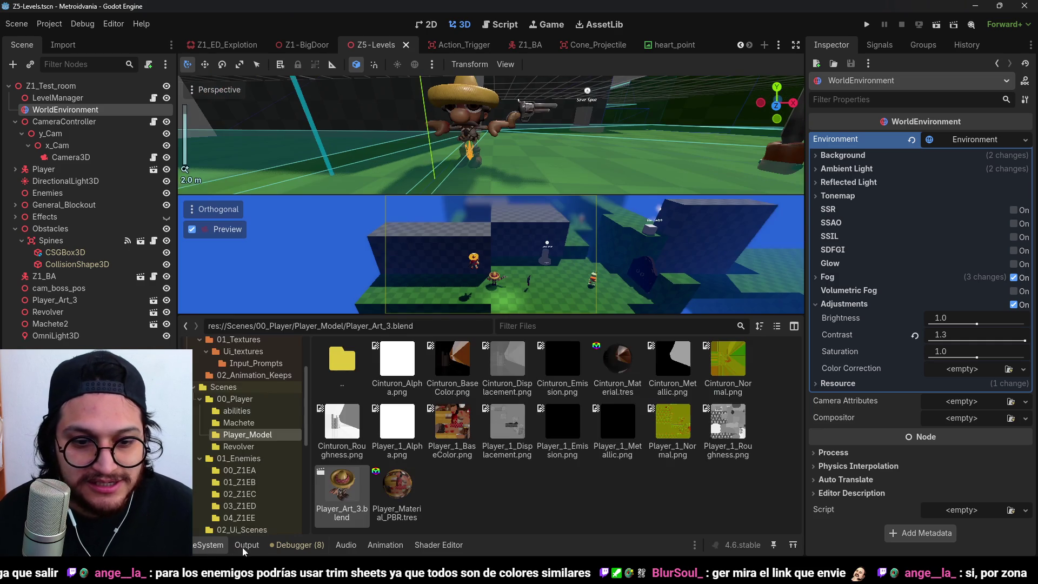
{"action": "double_click", "coordinate": [398, 489]}
- Set the material's Shading Mode to Unshaded and save the scene with Ctrl+S
{"action": "left_click", "coordinate": [832, 233]}
{"action": "left_click", "coordinate": [971, 248]}
{"action": "left_click", "coordinate": [943, 268]}
{"action": "scroll", "coordinate": [578, 109], "scroll_direction": "up", "scroll_amount": 5}
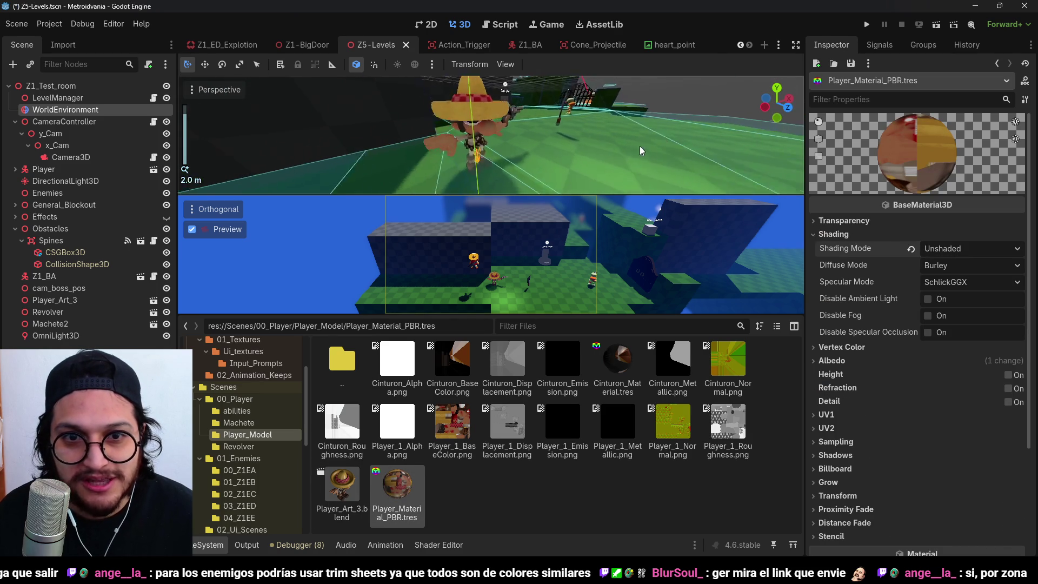
{"action": "scroll", "coordinate": [577, 108], "scroll_direction": "down", "scroll_amount": 1}
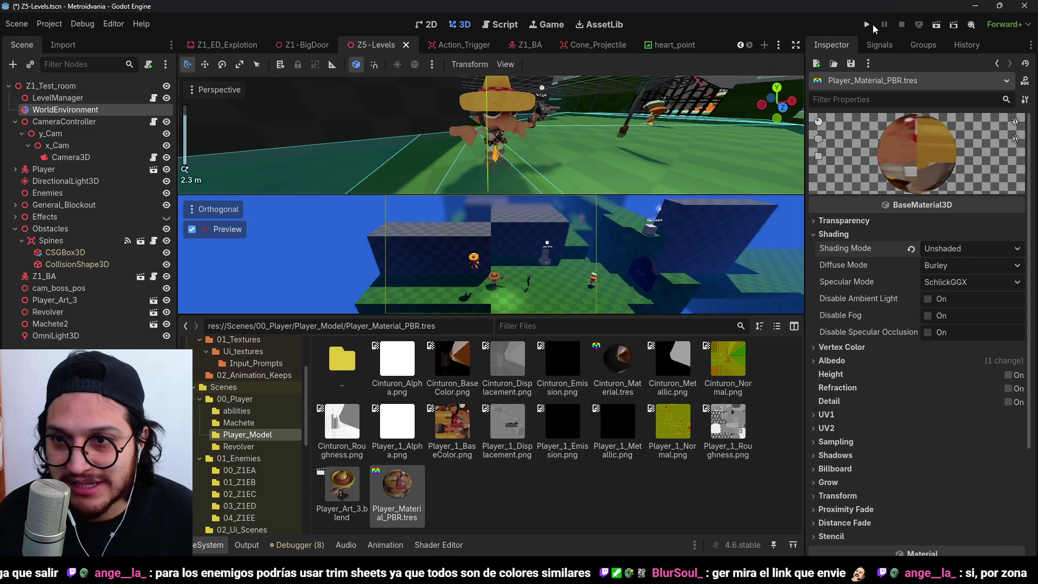
{"action": "key", "text": "ctrl+s"}
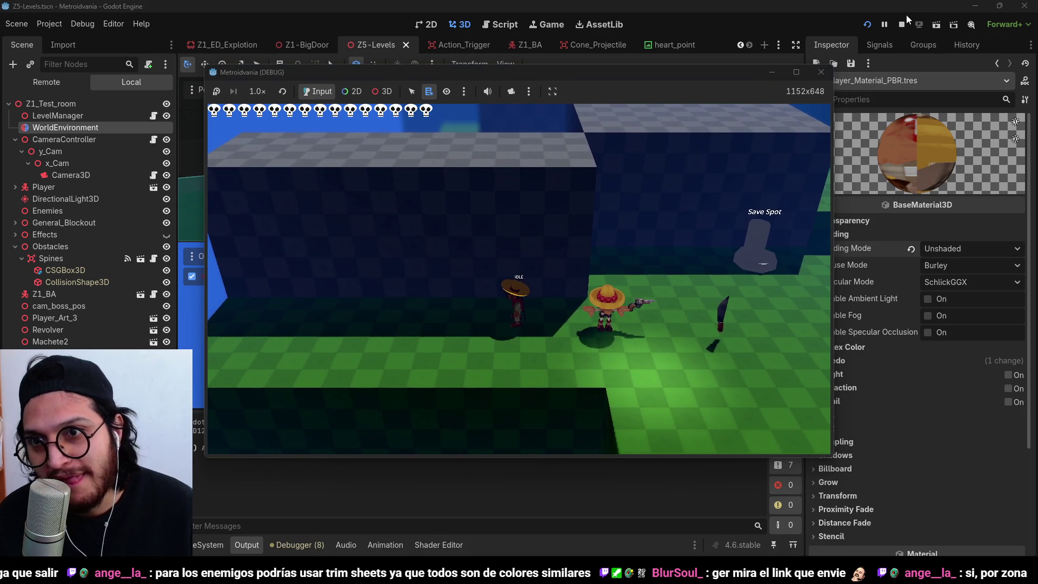
- Stop the unshaded preview run and orbit the viewport higher above the player
{"action": "left_click", "coordinate": [901, 24]}
{"action": "left_click_drag", "start_coordinate": [527, 143], "coordinate": [528, 286]}
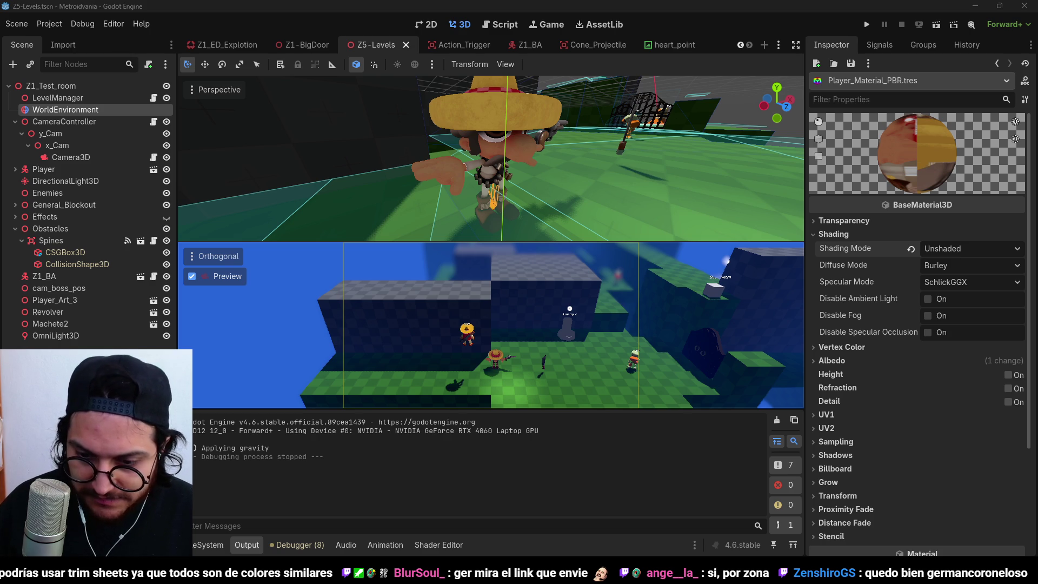
{"action": "key", "text": "alt+Tab"}
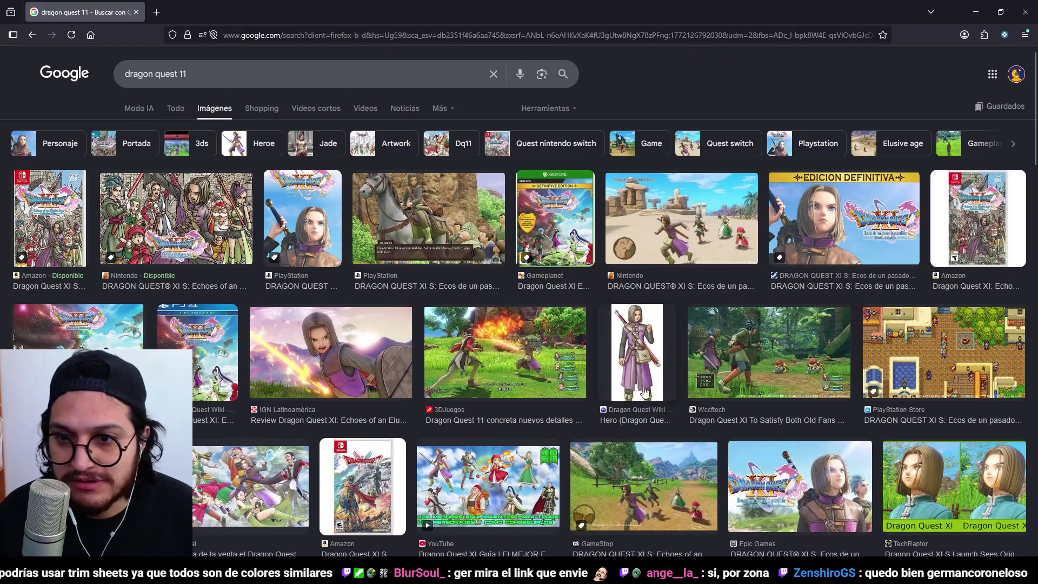
{"action": "scroll", "coordinate": [568, 352], "scroll_direction": "down", "scroll_amount": 1}
{"action": "left_click", "coordinate": [635, 427]}
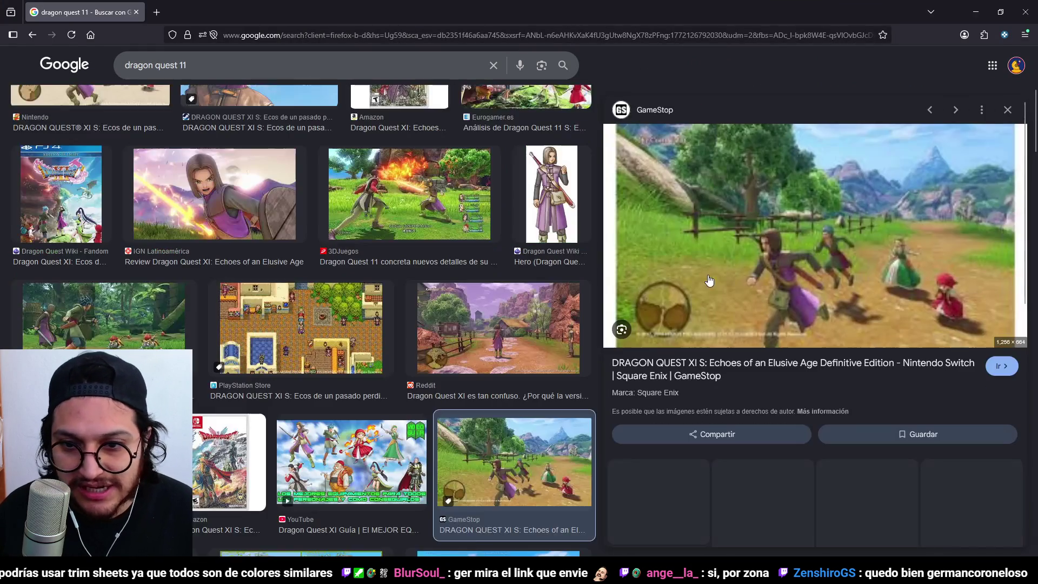
{"action": "scroll", "coordinate": [819, 304], "scroll_direction": "down", "scroll_amount": 1}
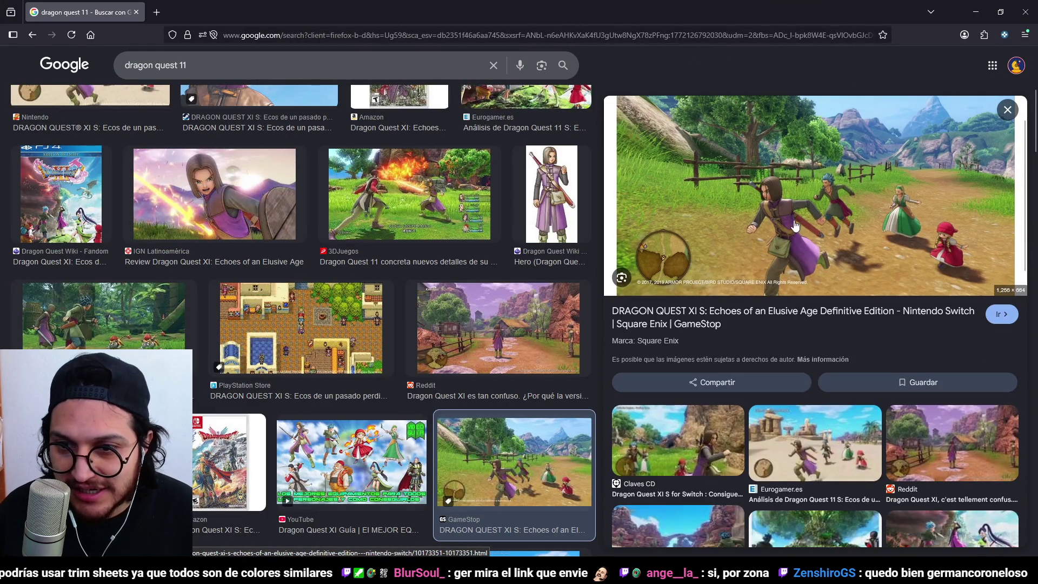
{"action": "scroll", "coordinate": [513, 323], "scroll_direction": "down", "scroll_amount": 3}
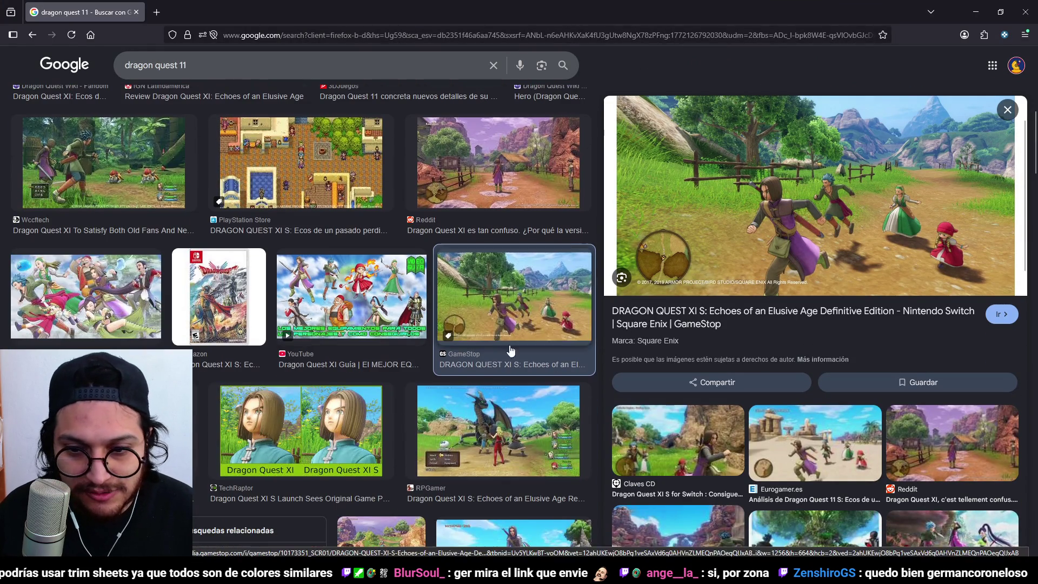
{"action": "left_click", "coordinate": [677, 442]}
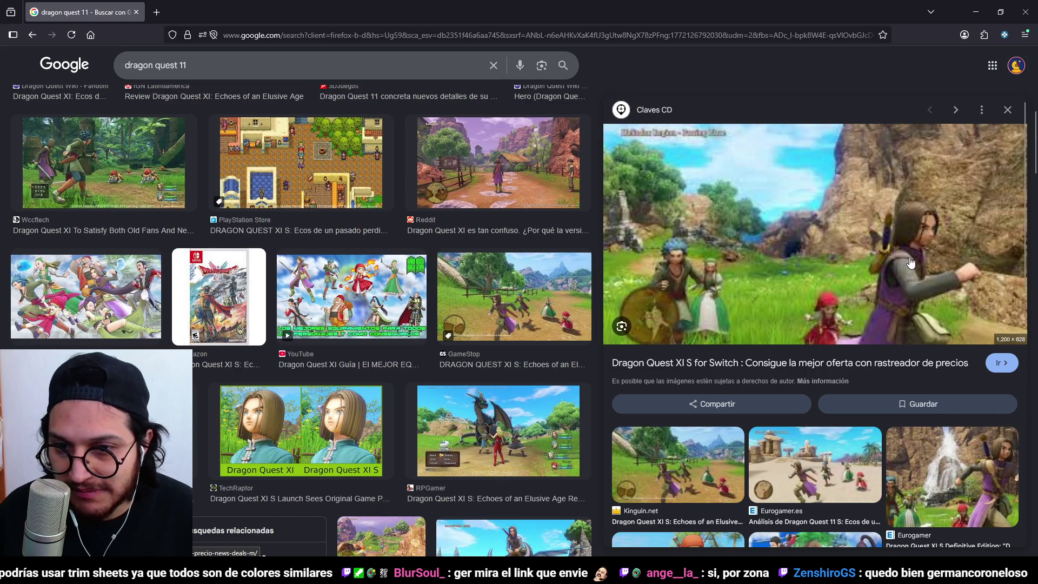
{"action": "left_click", "coordinate": [977, 13]}
{"action": "scroll", "coordinate": [513, 206], "scroll_direction": "up", "scroll_amount": 5}
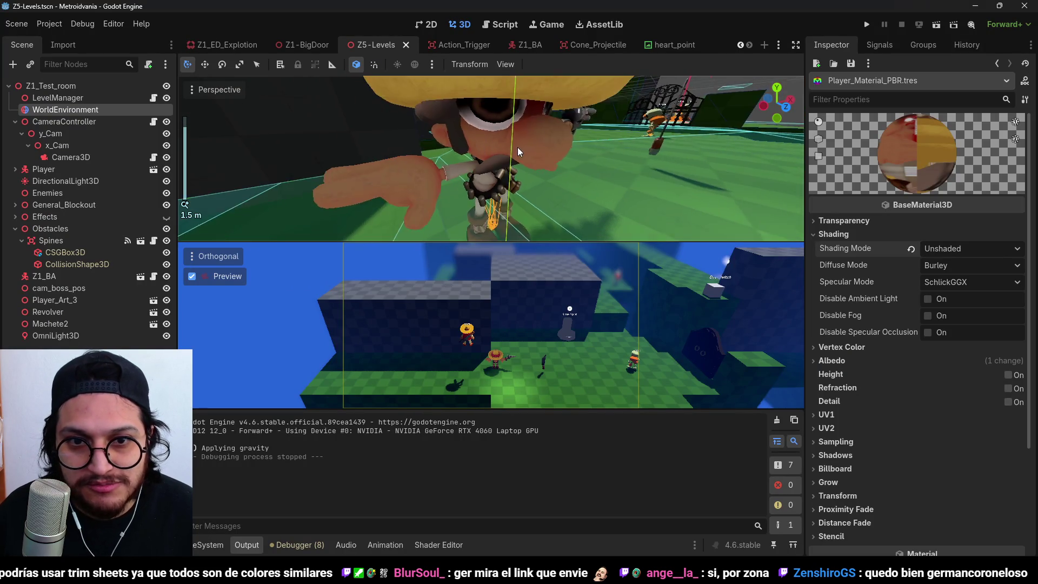
- Undo Unshaded back to Per-Pixel shading and set Diffuse Mode to Toon
{"action": "scroll", "coordinate": [521, 152], "scroll_direction": "down", "scroll_amount": 3}
{"action": "key", "text": "ctrl+z"}
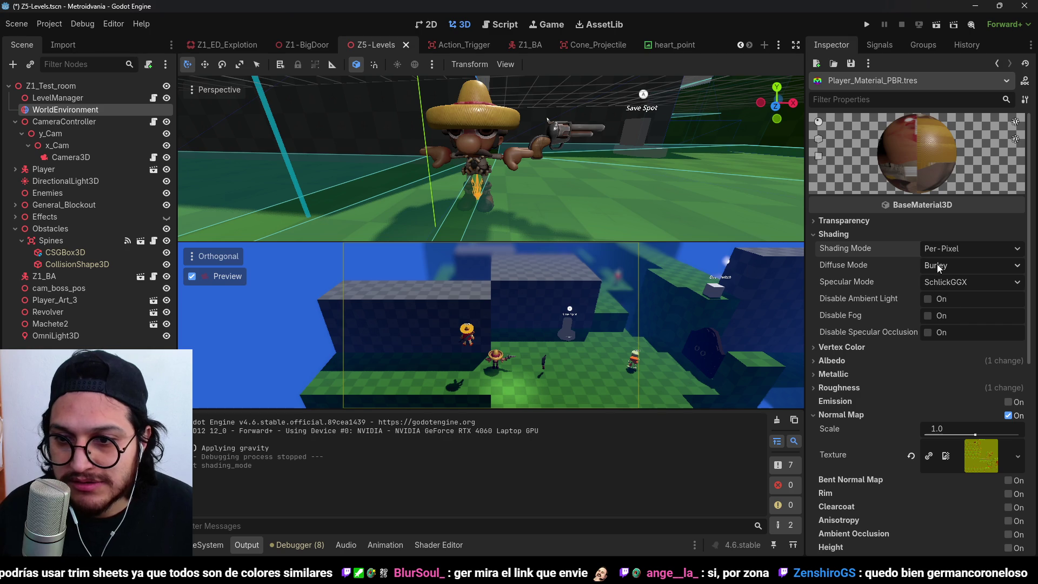
{"action": "left_click", "coordinate": [938, 268]}
{"action": "left_click", "coordinate": [974, 323]}
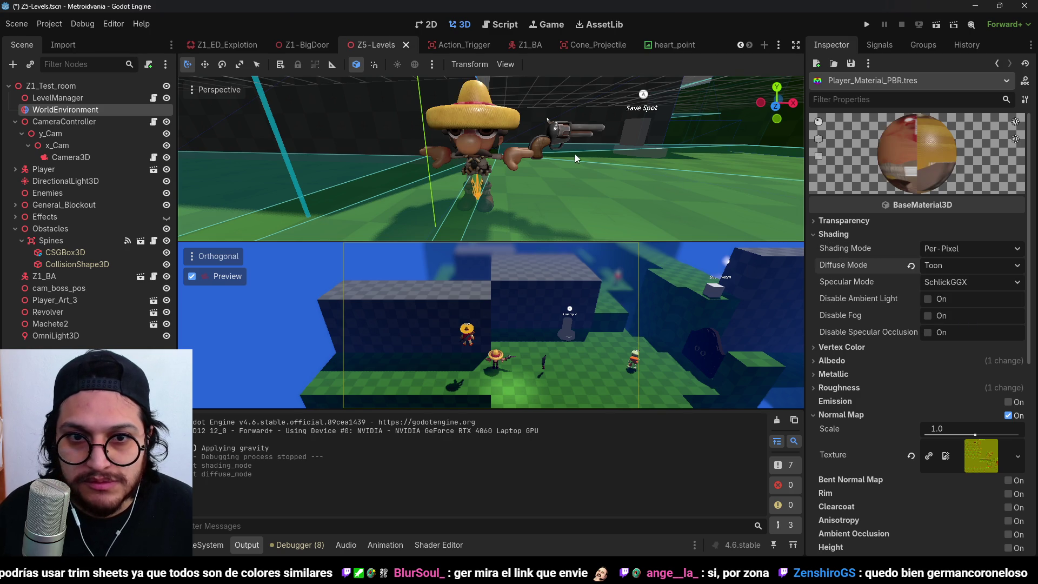
- Lower Roughness from 1.0 to 0.0, set Specular Mode to Disabled, and run the game
{"action": "left_click", "coordinate": [839, 388]}
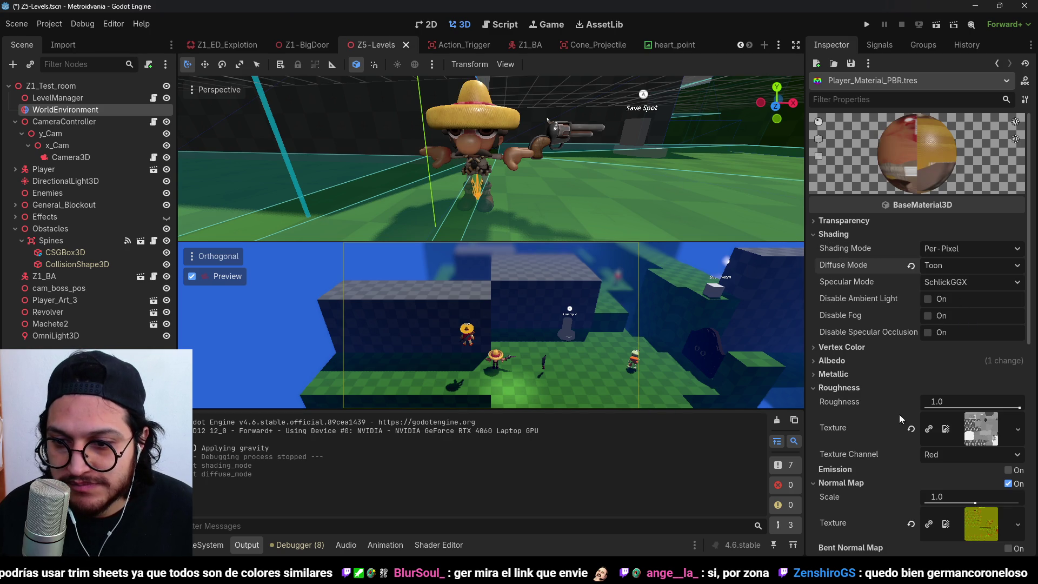
{"action": "left_click_drag", "start_coordinate": [1018, 414], "coordinate": [915, 416]}
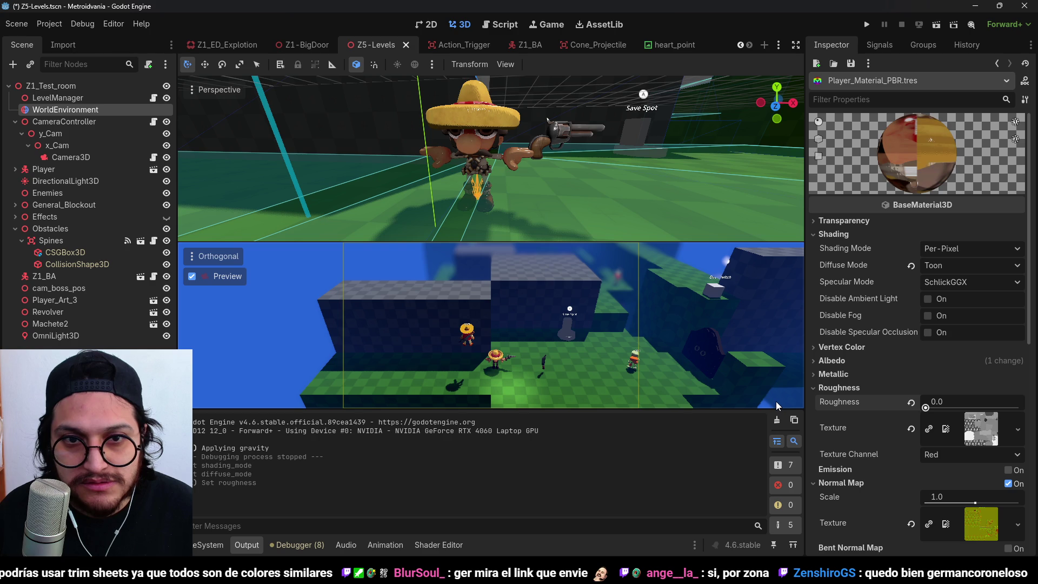
{"action": "left_click", "coordinate": [940, 280]}
{"action": "left_click", "coordinate": [943, 325]}
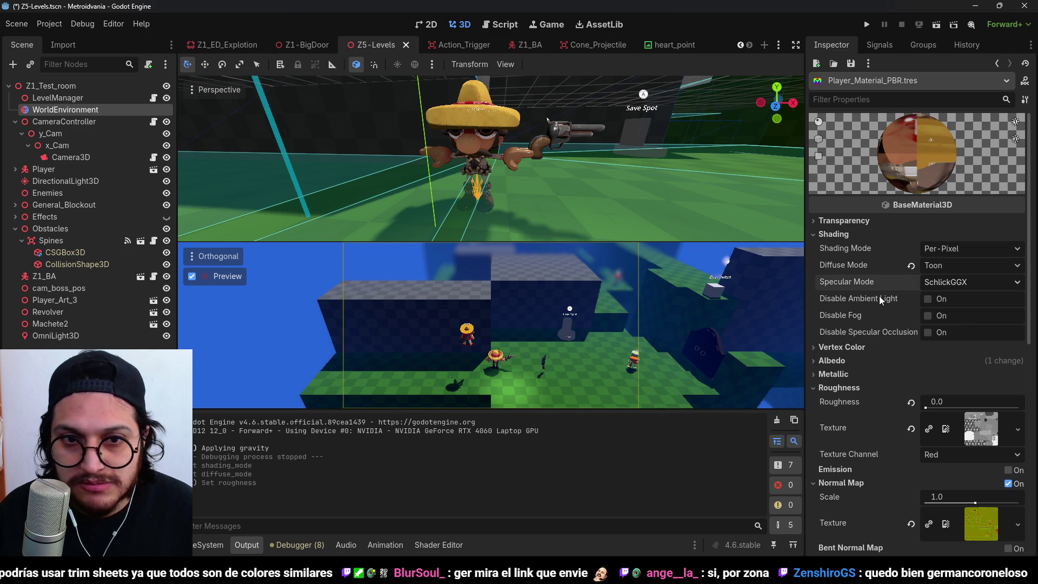
{"action": "scroll", "coordinate": [573, 162], "scroll_direction": "up", "scroll_amount": 5}
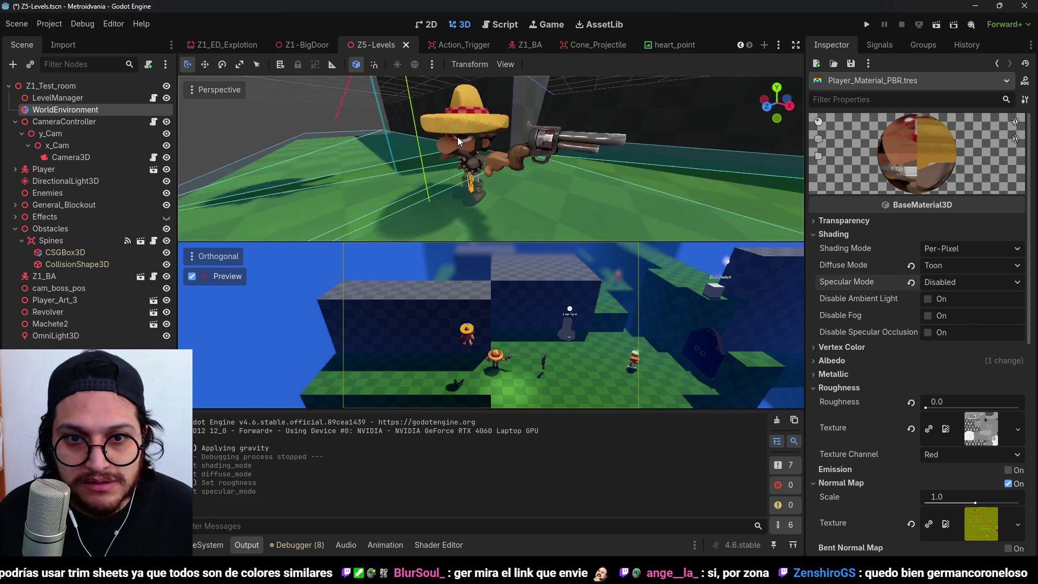
{"action": "mouse_move", "coordinate": [552, 167]}
{"action": "left_mouse_down"}
{"action": "mouse_move", "coordinate": [503, 160]}
{"action": "mouse_move", "coordinate": [535, 165]}
{"action": "left_mouse_up"}
{"action": "left_click", "coordinate": [866, 25]}
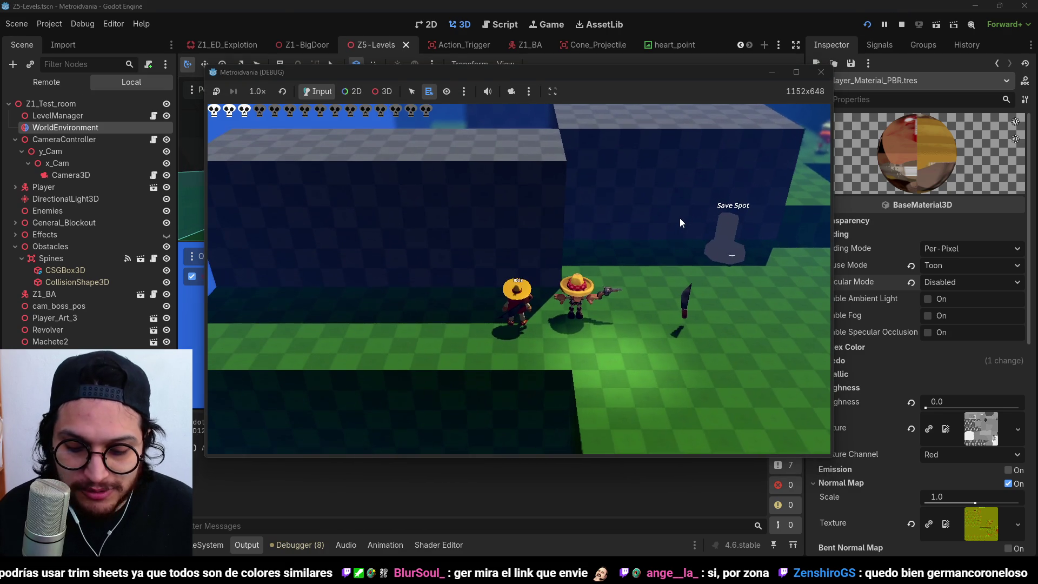
- Walk the toon-shaded player right toward the gunman and back, then stop the game
{"action": "key", "text": "d"}
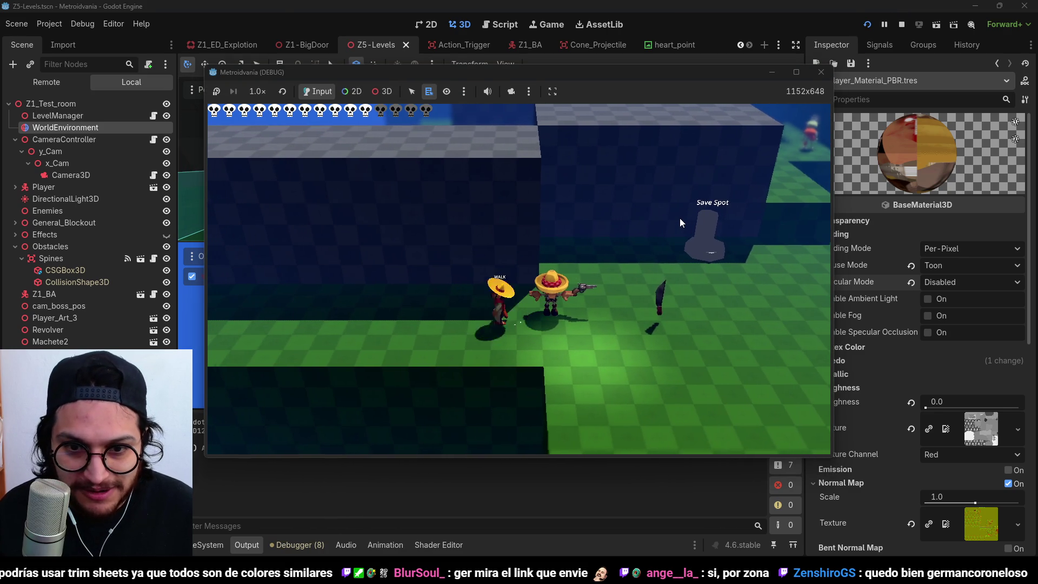
{"action": "key", "text": "d"}
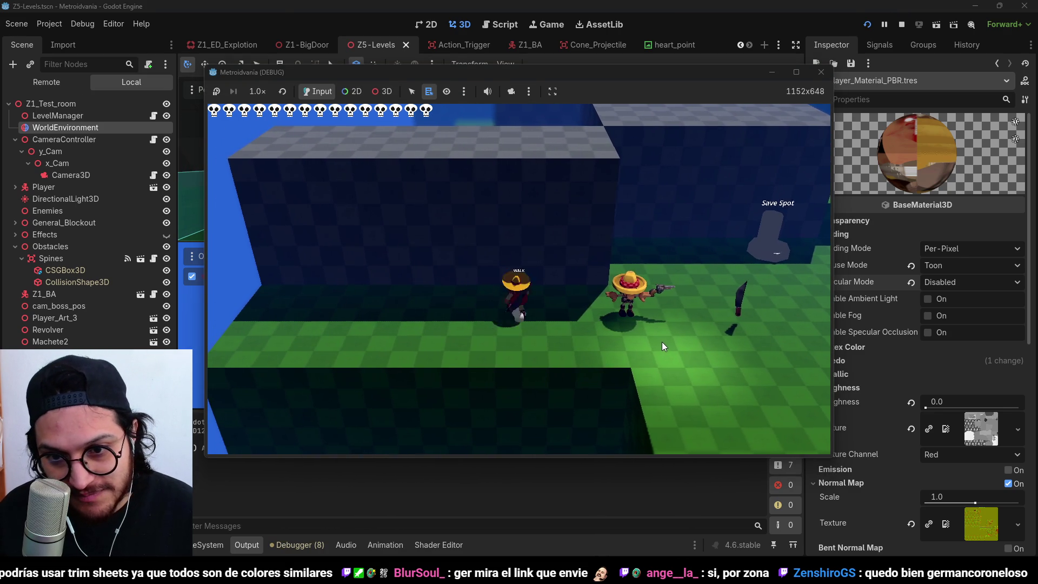
{"action": "key", "text": "a"}
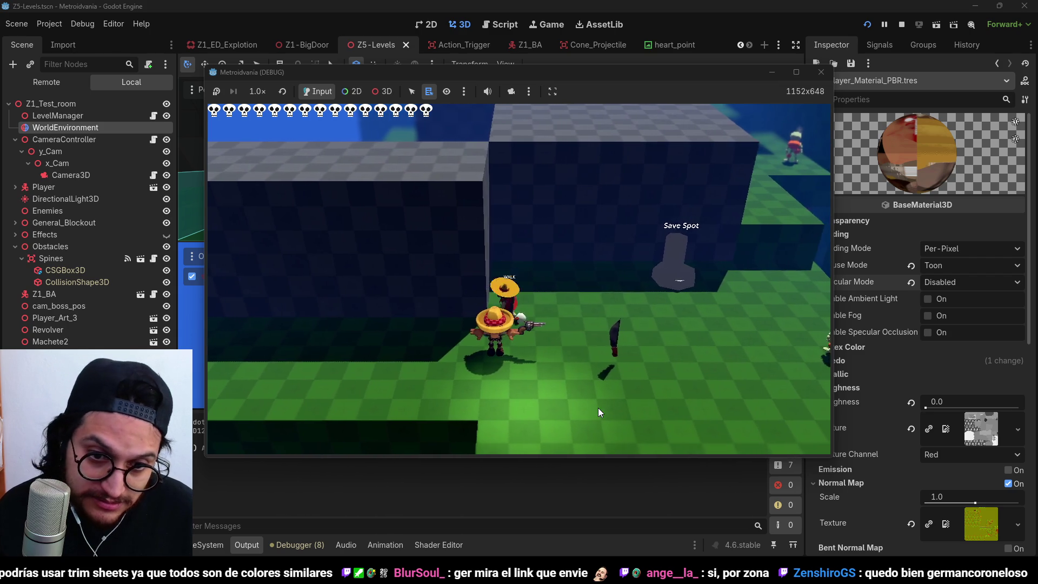
{"action": "key", "text": "d"}
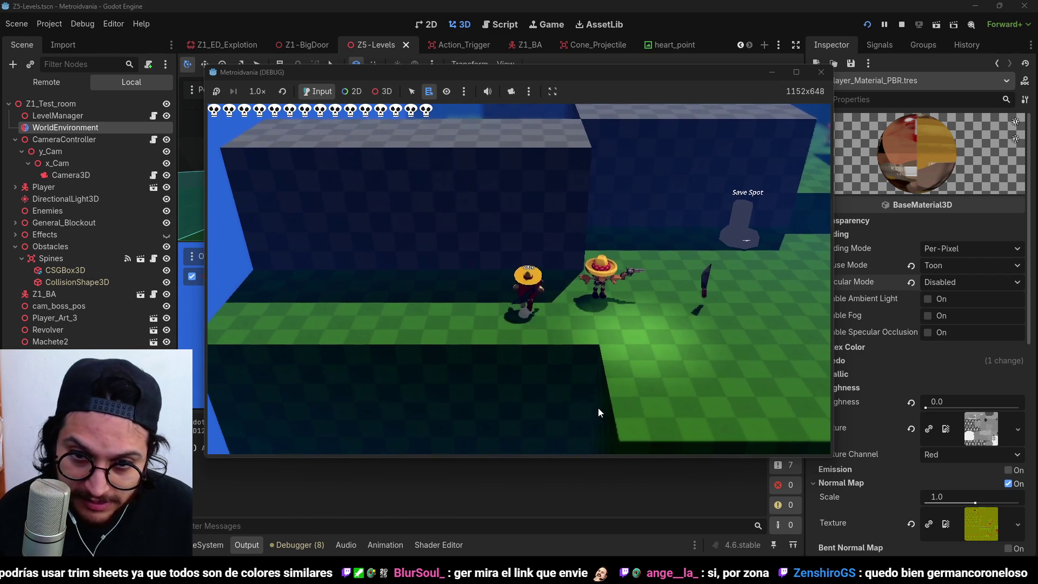
{"action": "key", "text": "d"}
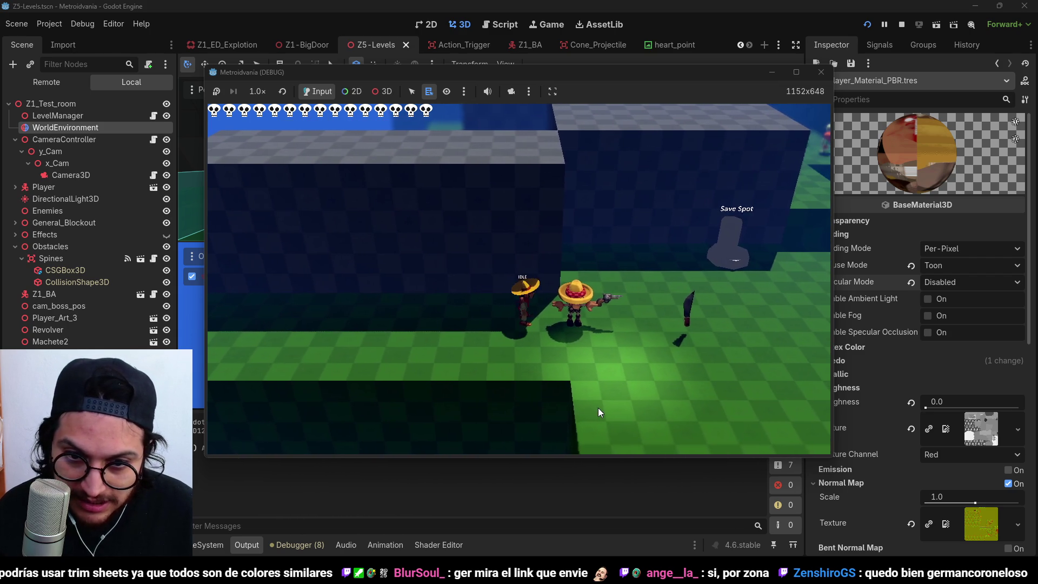
{"action": "left_click", "coordinate": [901, 24]}
- Revert specular and diffuse modes to defaults, then launch Substance 3D Painter through Steam
{"action": "left_click", "coordinate": [911, 283]}
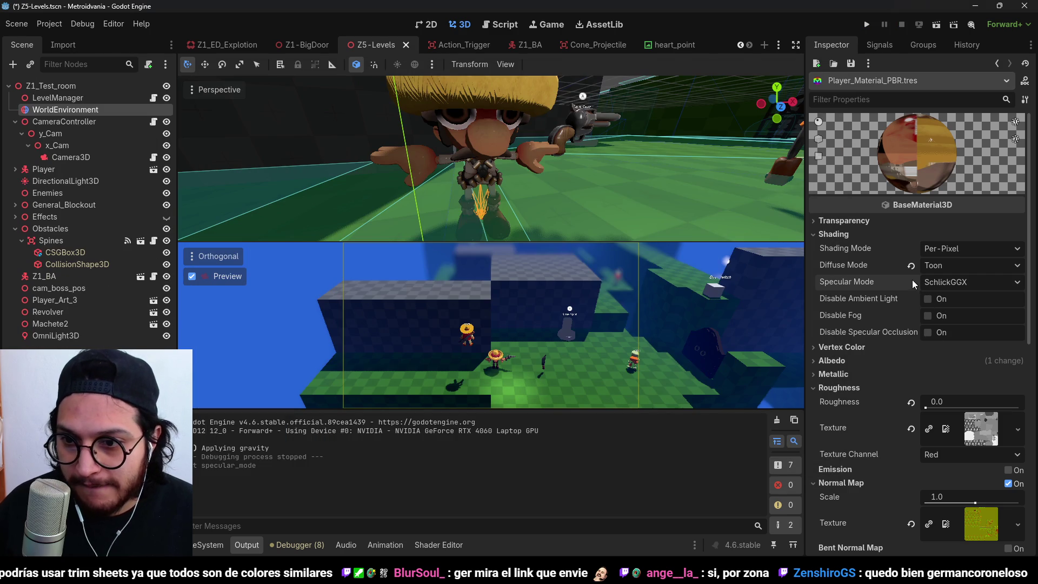
{"action": "left_click", "coordinate": [911, 266]}
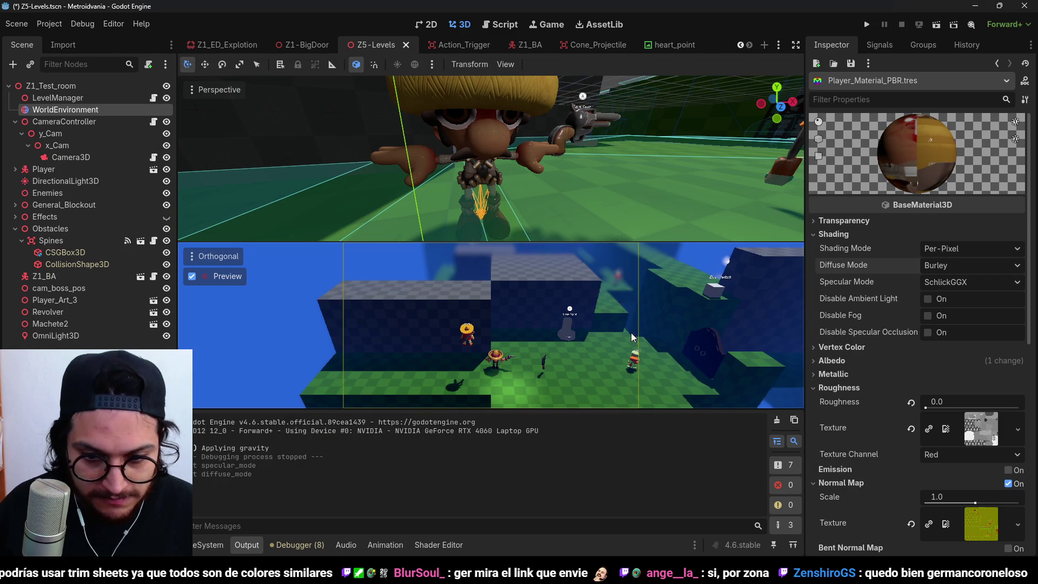
{"action": "key", "text": "super"}
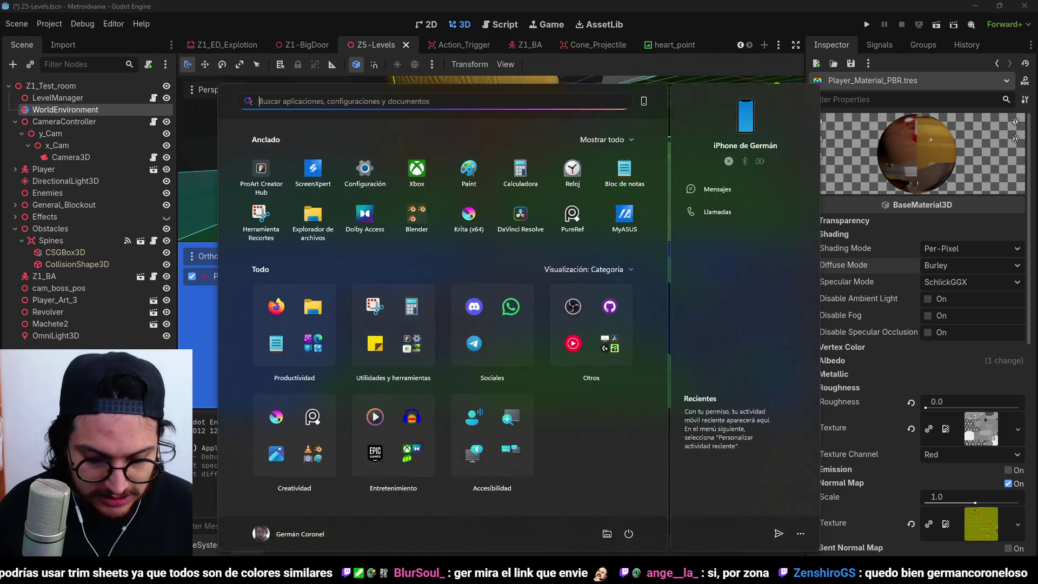
{"action": "type", "text": "steam"}
{"action": "key", "text": "Return"}
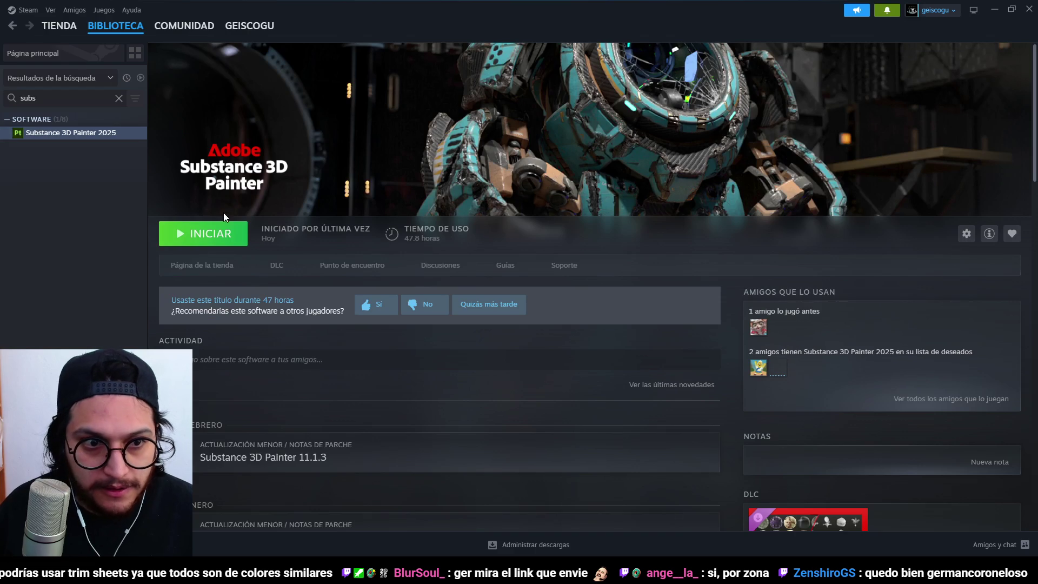
{"action": "left_click", "coordinate": [218, 244]}
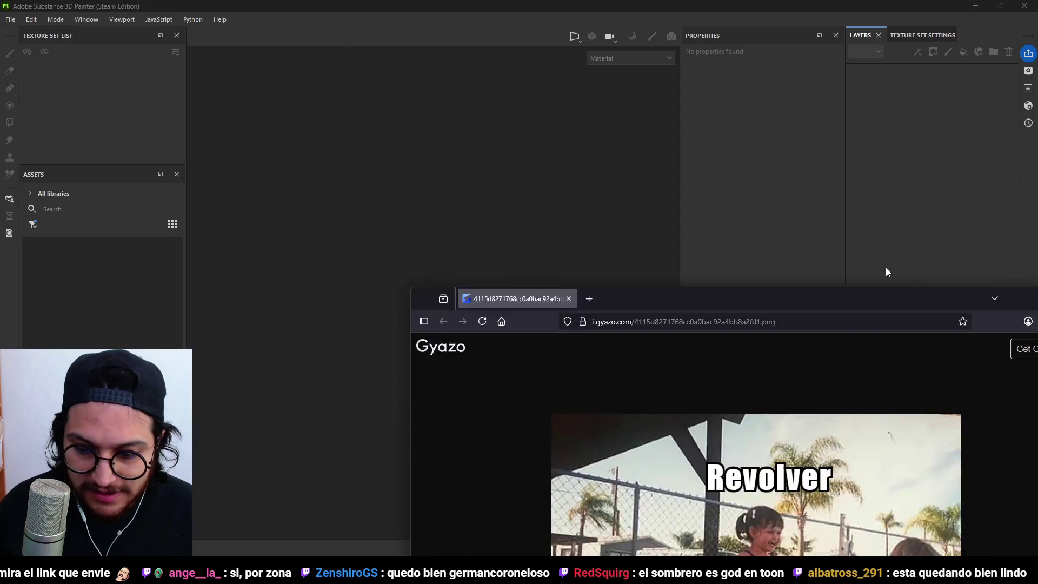
- Drag the Firefox Gyazo meme window up to the top of the screen
{"action": "left_click_drag", "start_coordinate": [886, 271], "coordinate": [795, 3]}
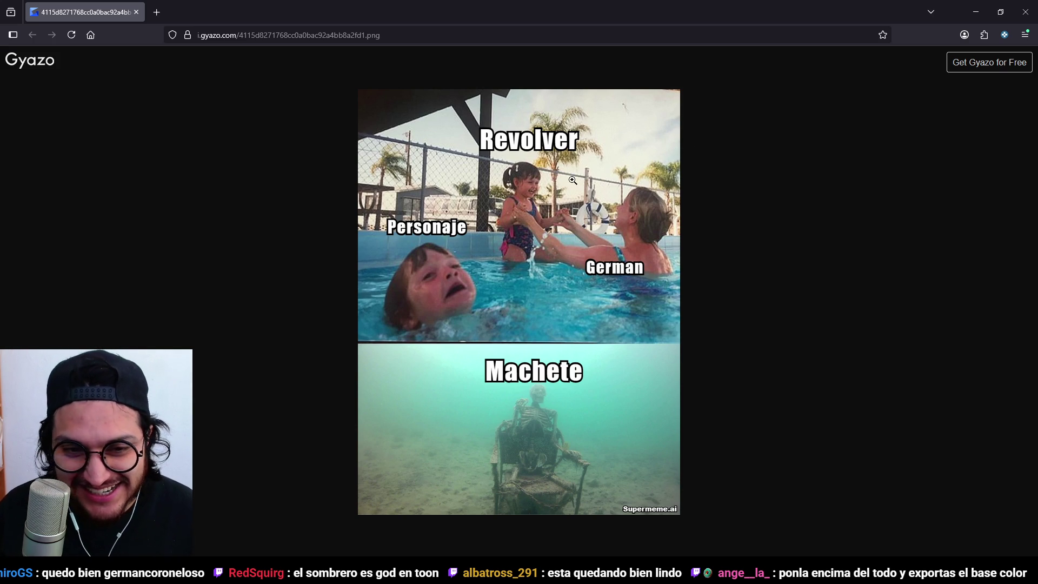
- Snip the whole Gyazo meme image to the clipboard, then close Firefox
{"action": "key", "text": "super+shift+s"}
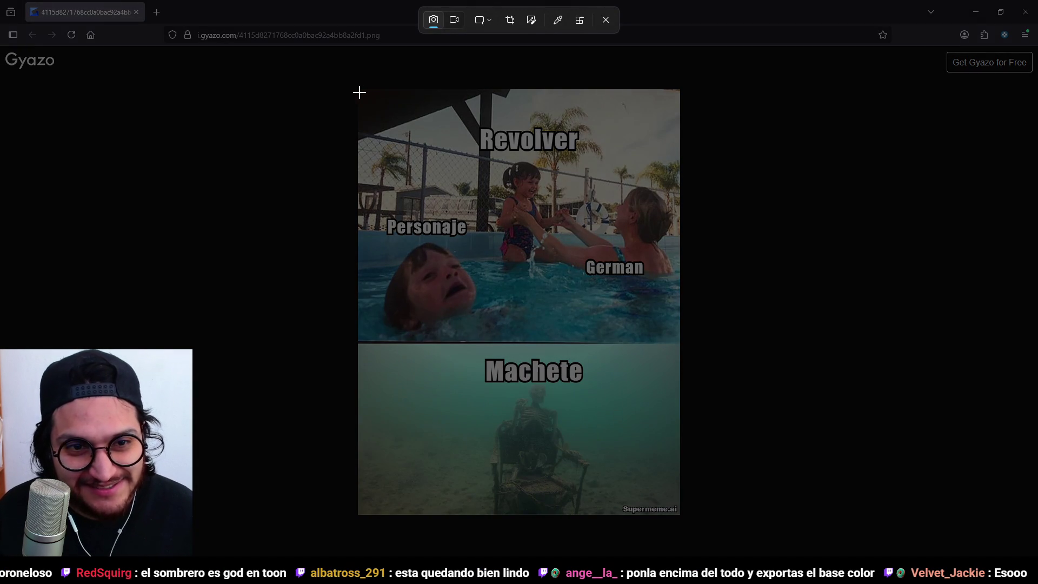
{"action": "mouse_move", "coordinate": [358, 90]}
{"action": "left_mouse_down"}
{"action": "mouse_move", "coordinate": [627, 413]}
{"action": "mouse_move", "coordinate": [679, 511]}
{"action": "left_mouse_up"}
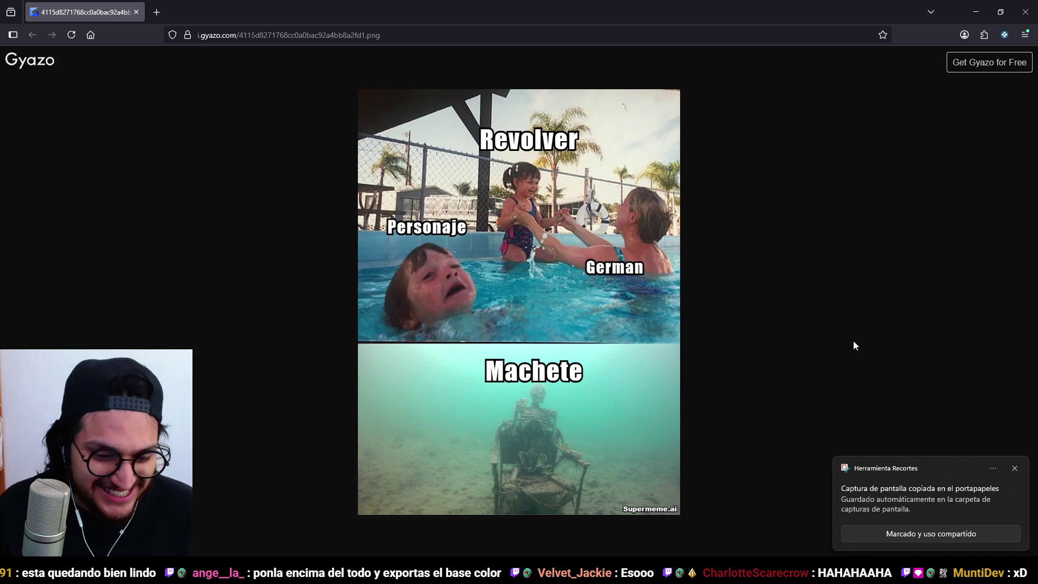
{"action": "key", "text": "ctrl+a"}
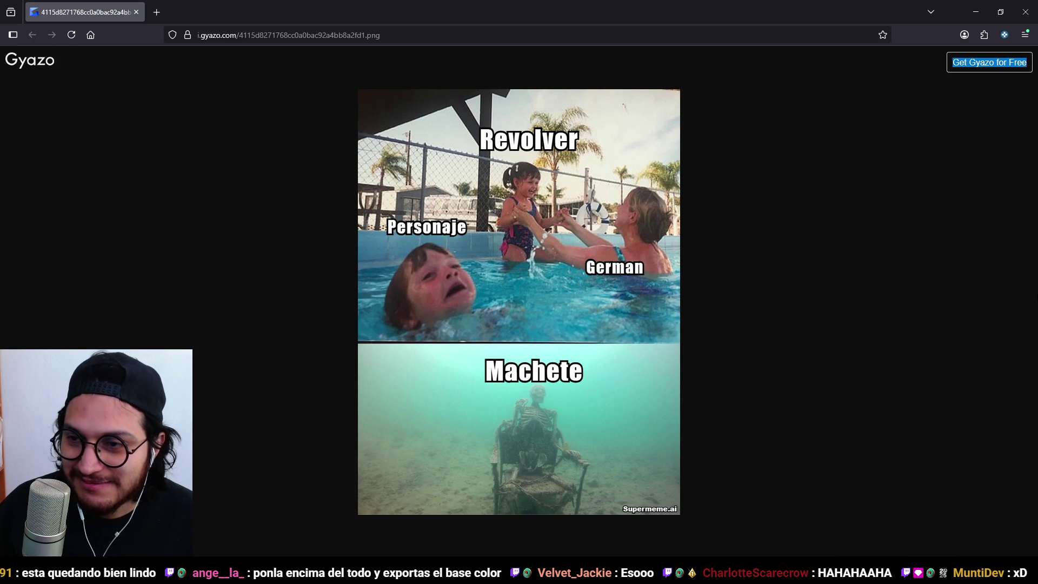
{"action": "left_click", "coordinate": [1025, 12]}
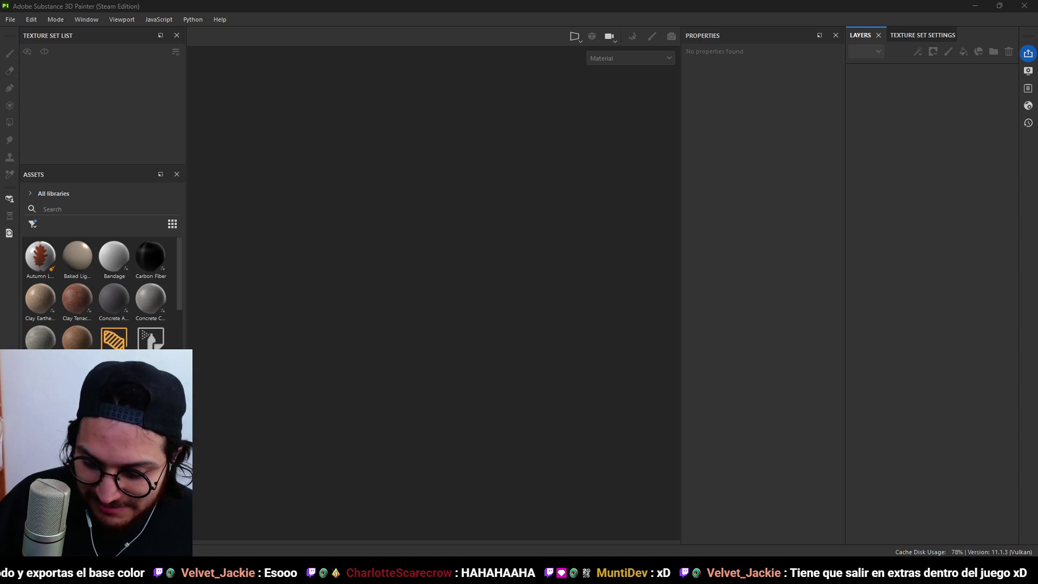
- Open Player_3_Texturing.spp from File > Recent Files
{"action": "left_click", "coordinate": [11, 19]}
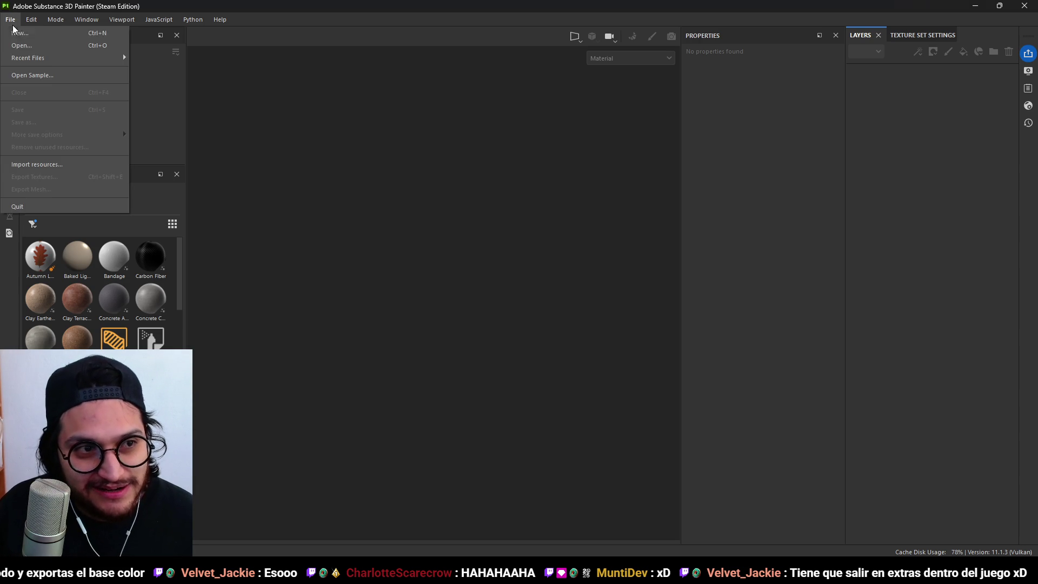
{"action": "mouse_move", "coordinate": [81, 58]}
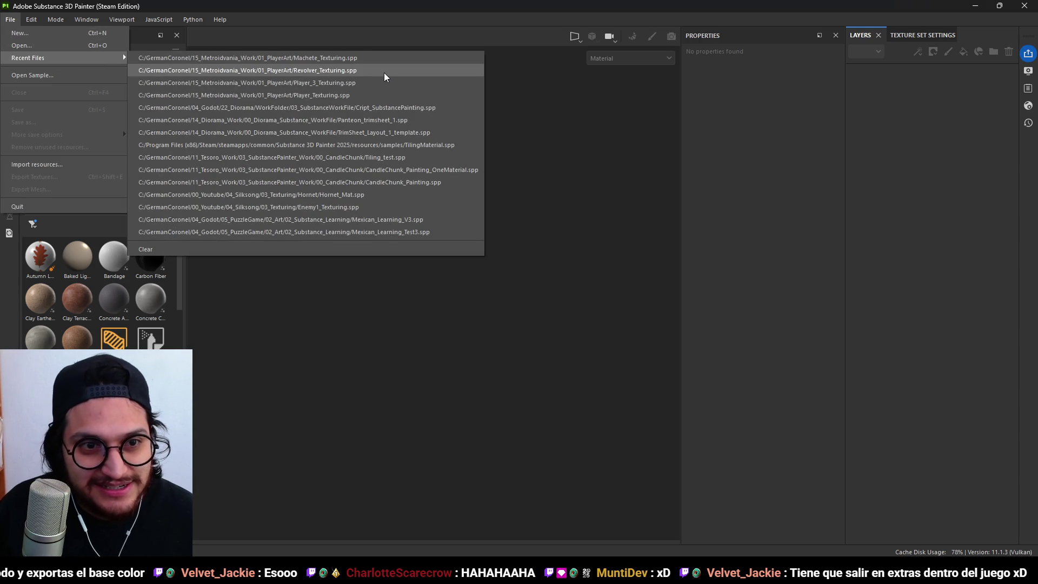
{"action": "left_click", "coordinate": [371, 82]}
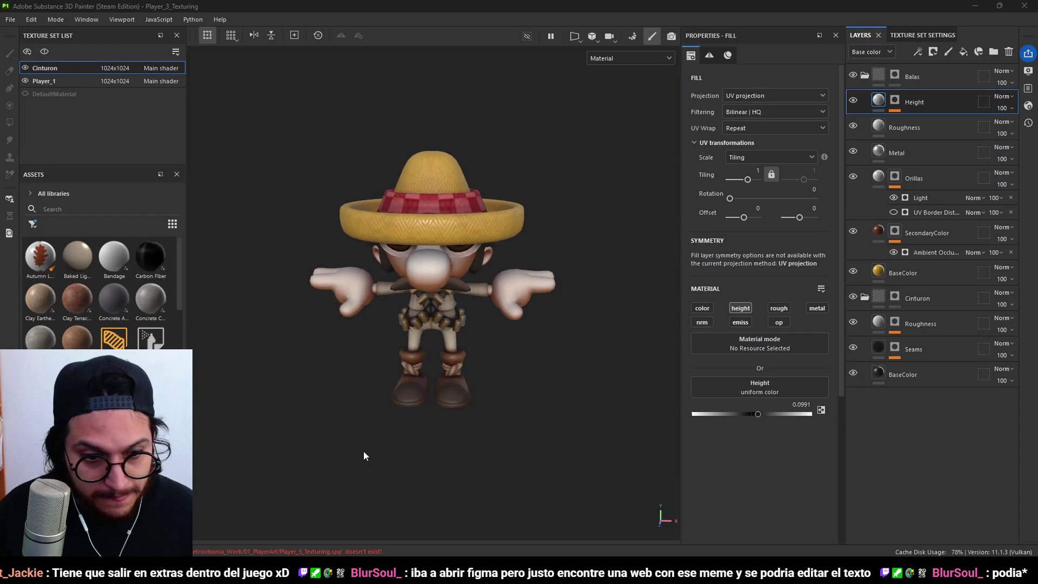
- Orbit the character, select the Player_1 texture set and pick its SubSurface layer
{"action": "left_click_drag", "start_coordinate": [486, 351], "coordinate": [523, 323]}
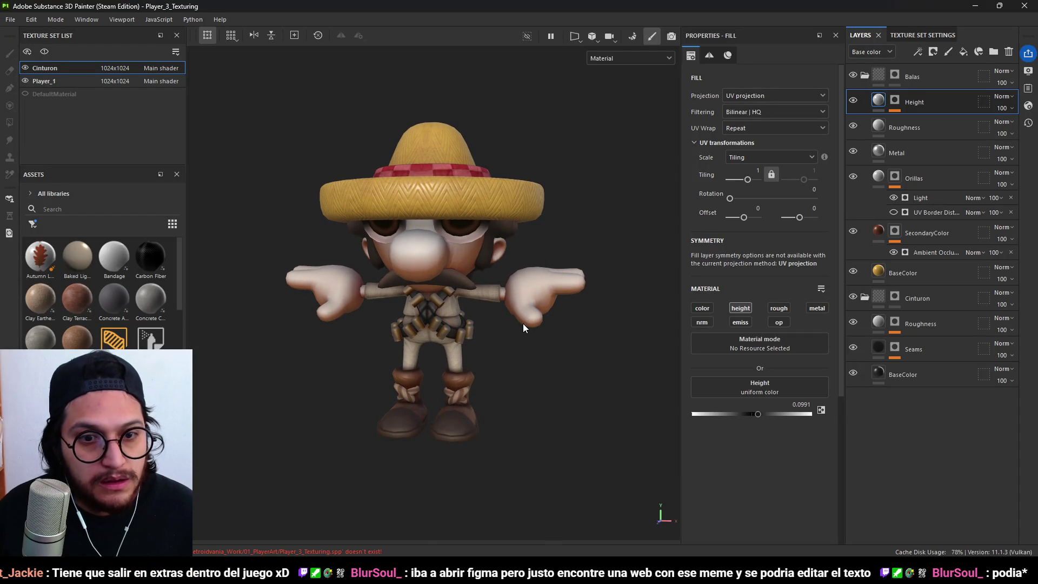
{"action": "scroll", "coordinate": [453, 300], "scroll_direction": "up", "scroll_amount": 2}
{"action": "scroll", "coordinate": [453, 300], "scroll_direction": "down", "scroll_amount": 2}
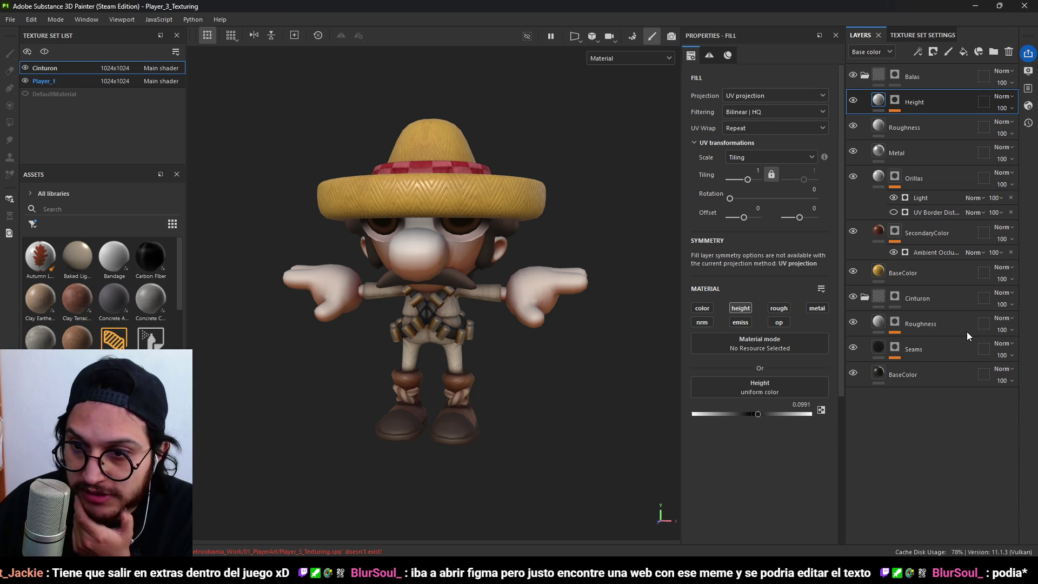
{"action": "left_click", "coordinate": [331, 216], "text": "ctrl+alt"}
{"action": "scroll", "coordinate": [965, 339], "scroll_direction": "down", "scroll_amount": 3}
{"action": "left_click", "coordinate": [931, 275]}
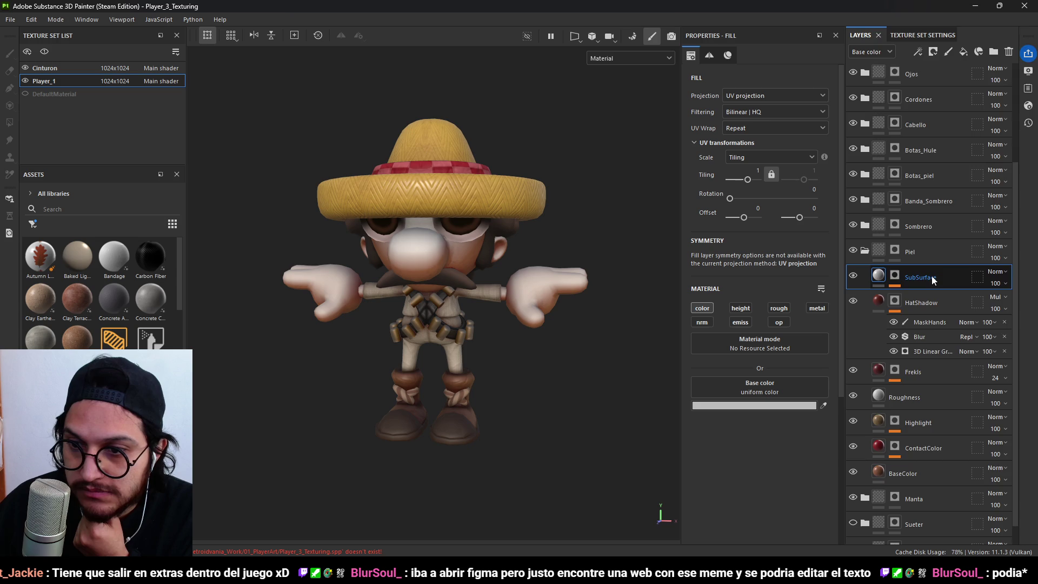
- Export the SubSurface layer's mask, browsing to 15_Metroidvania_Work/01_PlayerArt/02_Player
{"action": "right_click", "coordinate": [932, 275]}
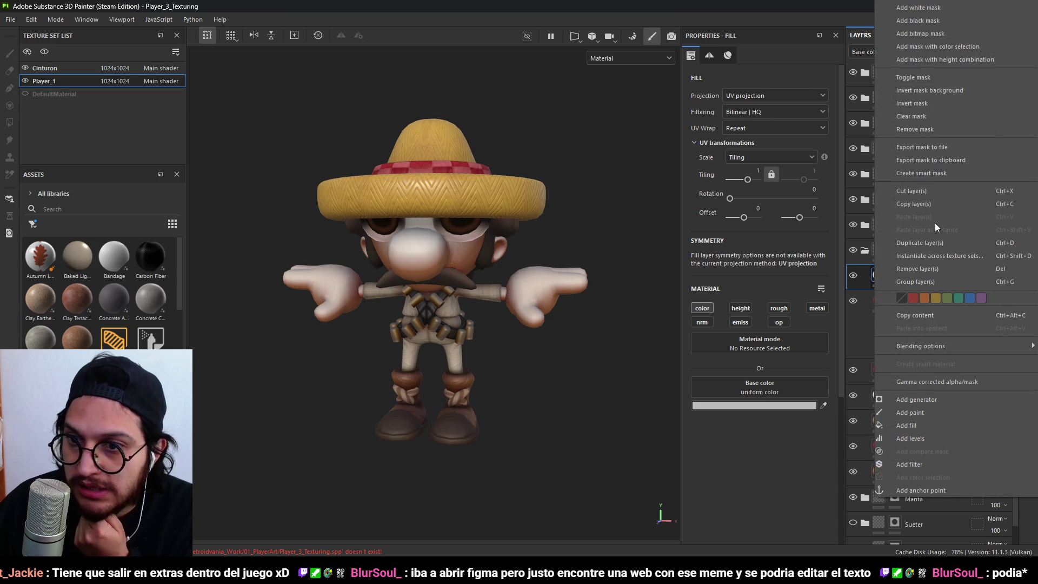
{"action": "left_click", "coordinate": [971, 150]}
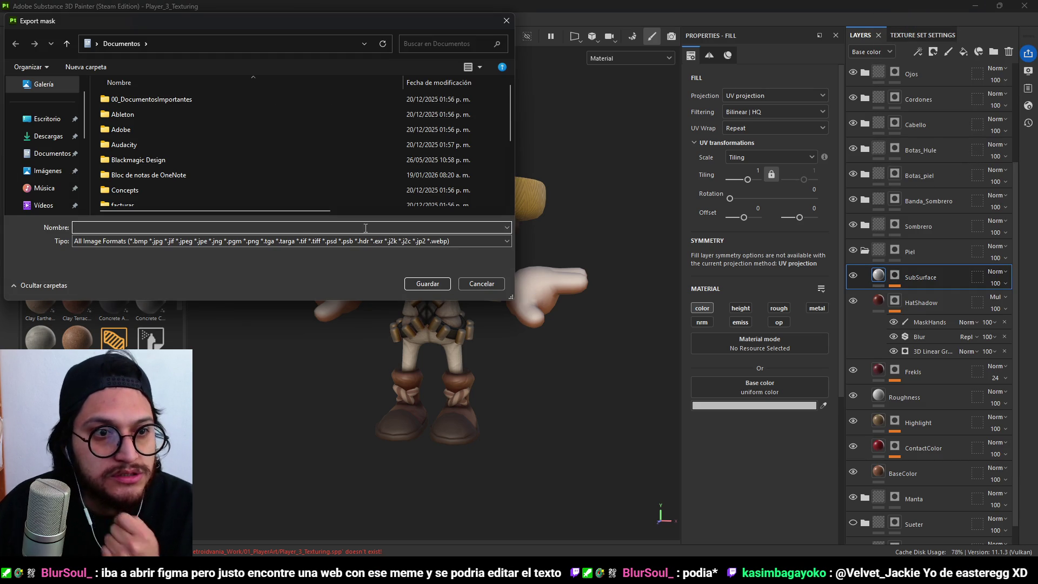
{"action": "scroll", "coordinate": [49, 134], "scroll_direction": "down", "scroll_amount": 5}
{"action": "scroll", "coordinate": [49, 134], "scroll_direction": "up", "scroll_amount": 2}
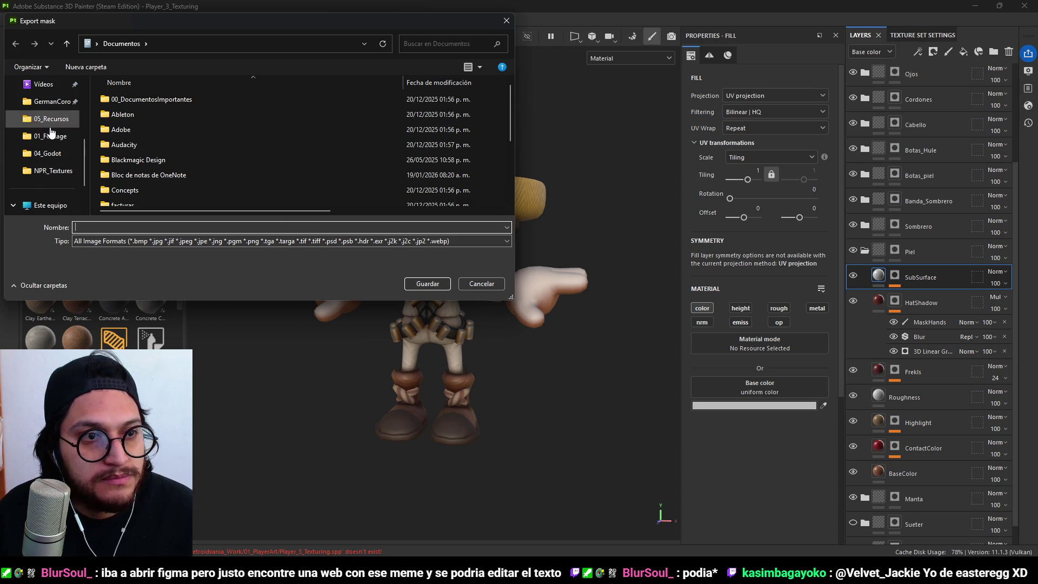
{"action": "left_click", "coordinate": [49, 101]}
{"action": "scroll", "coordinate": [174, 186], "scroll_direction": "down", "scroll_amount": 5}
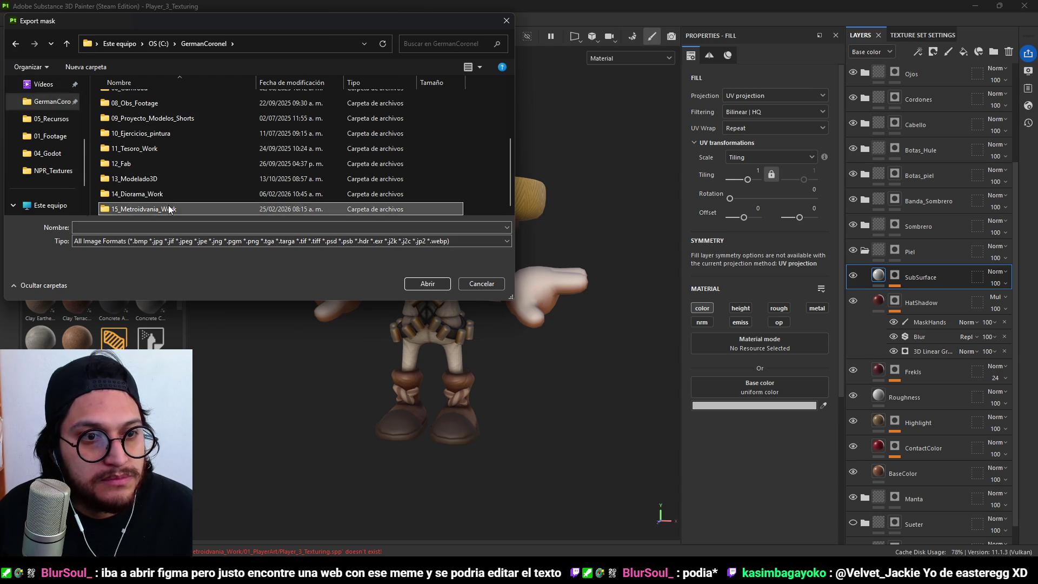
{"action": "double_click", "coordinate": [138, 209]}
{"action": "left_click", "coordinate": [144, 116]}
{"action": "double_click", "coordinate": [144, 115]}
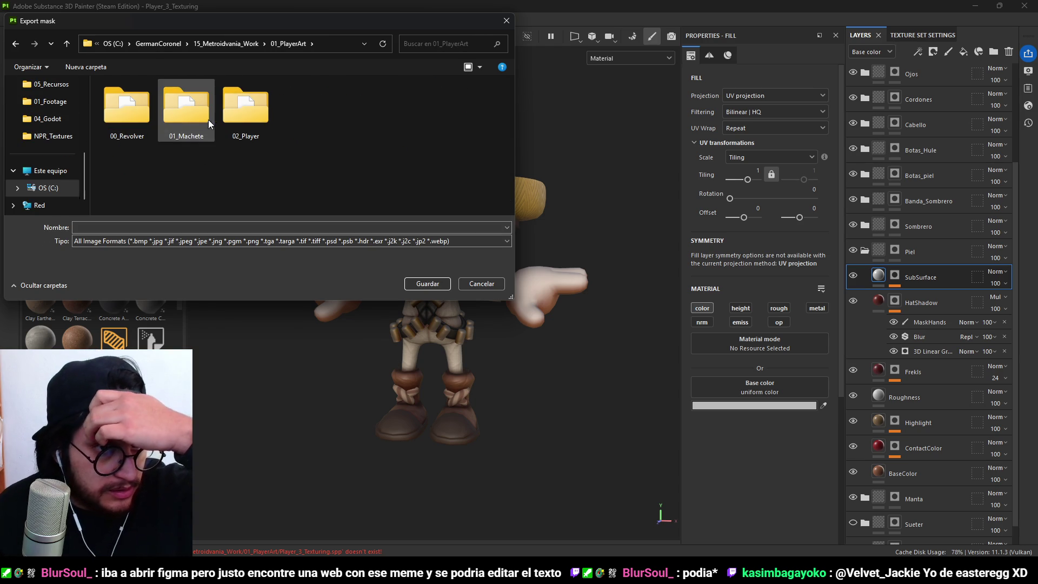
{"action": "double_click", "coordinate": [238, 118]}
- Name the exported mask SSS_texture, choose PNG as its type and save it
{"action": "left_click", "coordinate": [171, 246]}
{"action": "type", "text": "SSS_texture"}
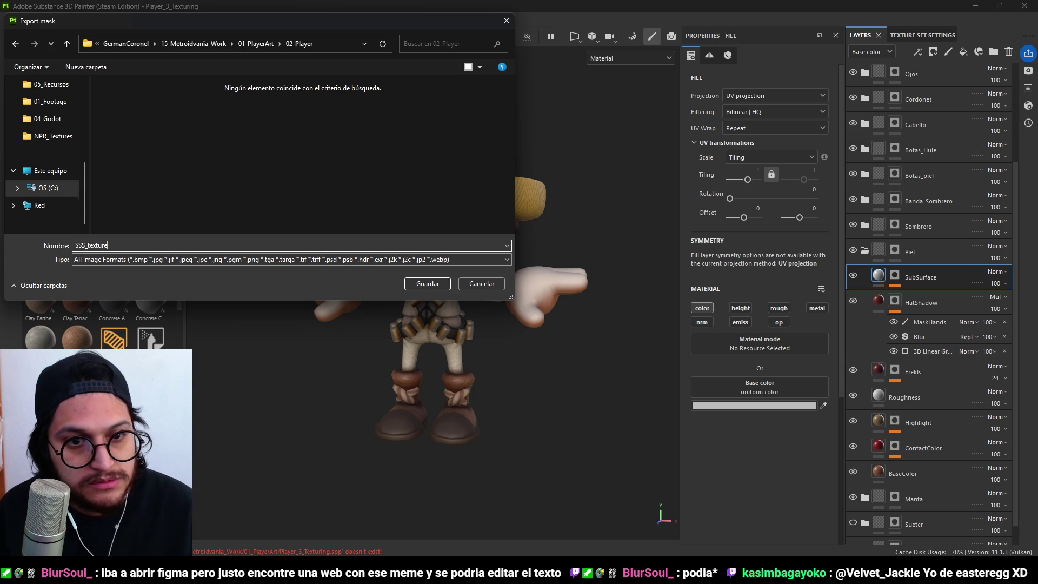
{"action": "left_click", "coordinate": [144, 261]}
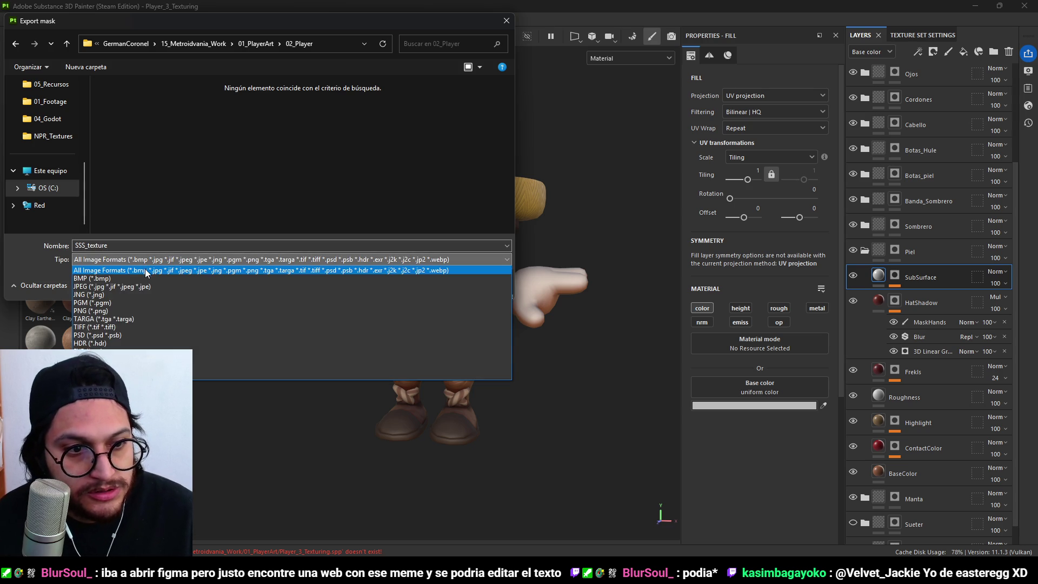
{"action": "left_click", "coordinate": [112, 313]}
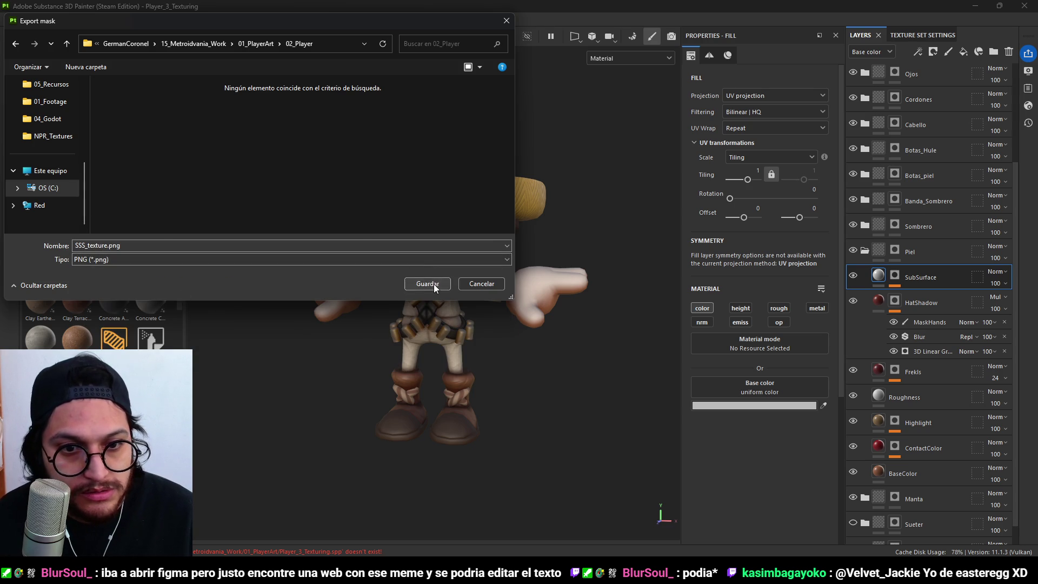
{"action": "left_click", "coordinate": [433, 284]}
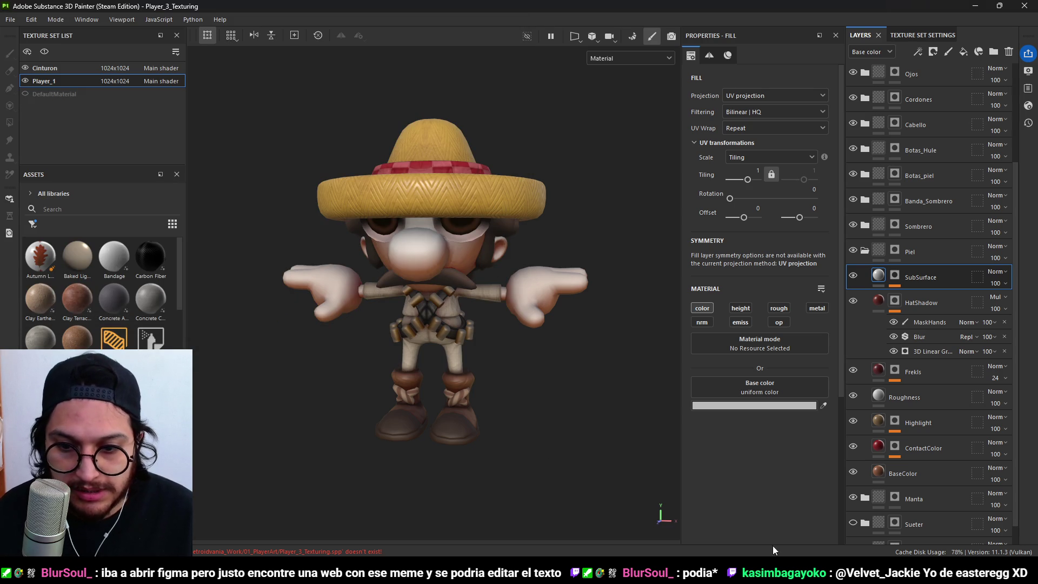
{"action": "key", "text": "alt+Tab"}
- Show Godot's FileSystem dock and bring the 00_Revolver Explorer window forward
{"action": "left_click", "coordinate": [208, 544]}
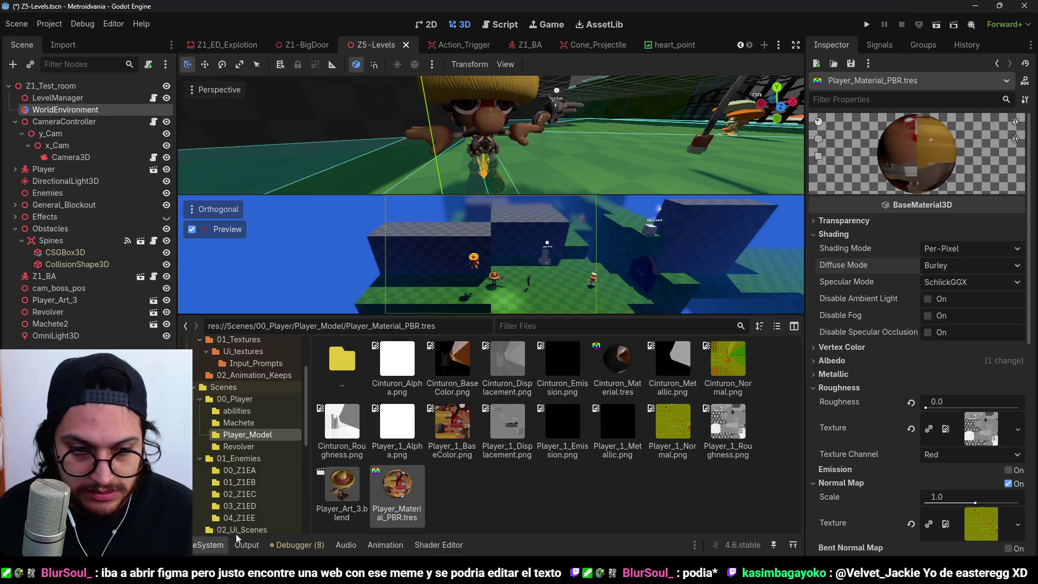
{"action": "mouse_move", "coordinate": [343, 568]}
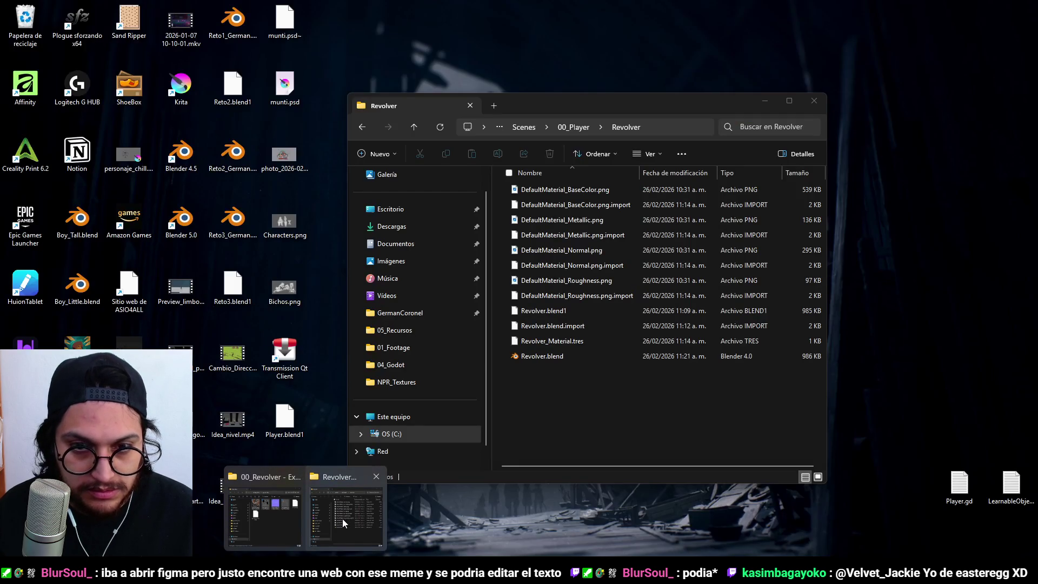
{"action": "left_click", "coordinate": [342, 518]}
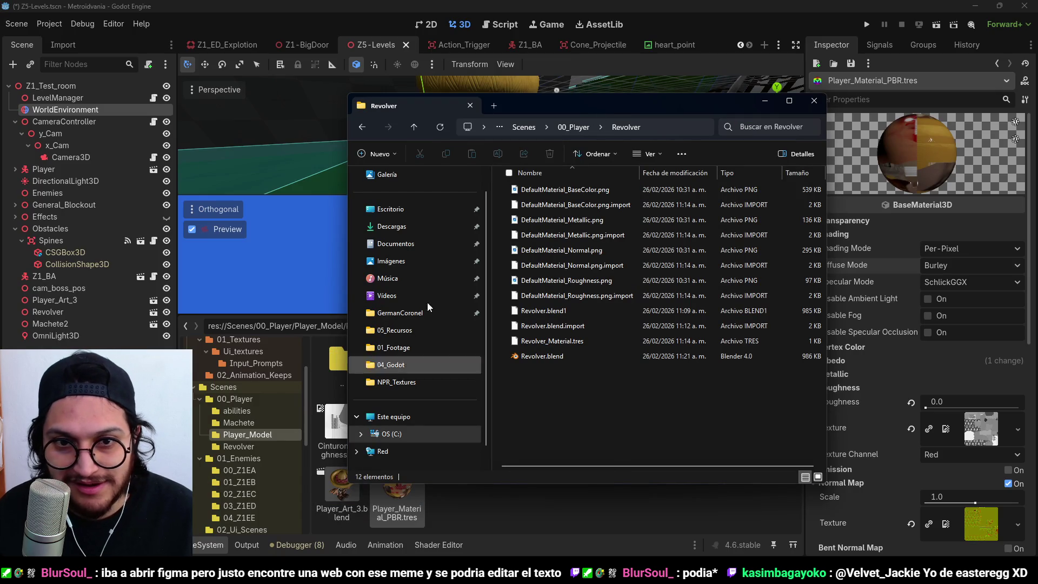
{"action": "mouse_move", "coordinate": [305, 567]}
{"action": "left_click", "coordinate": [264, 546]}
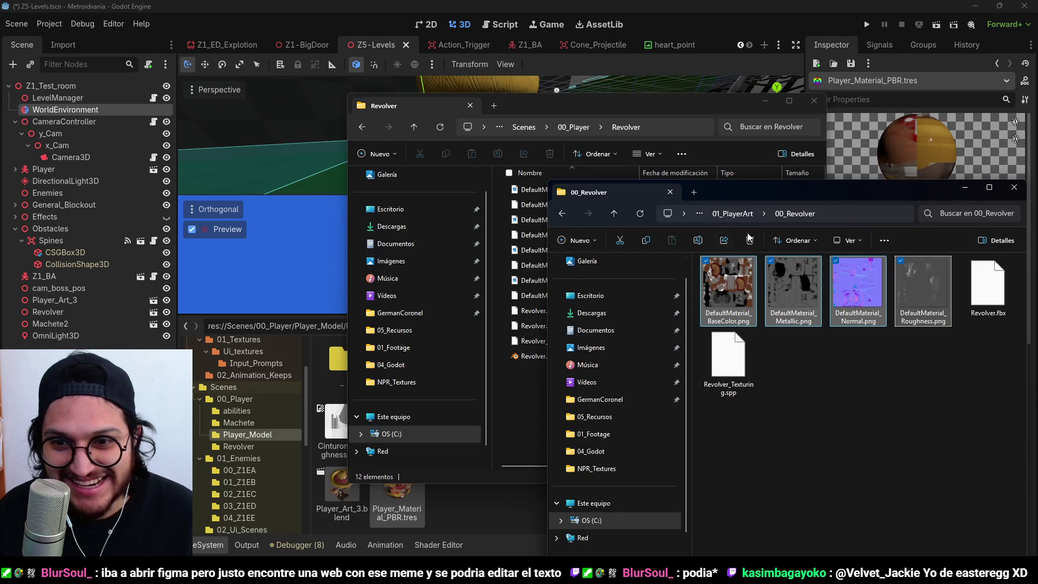
{"action": "left_click_drag", "start_coordinate": [725, 184], "coordinate": [643, 163]}
- Browse Explorer to 01_PlayerArt/02_Player and verify SSS_texture.png is there
{"action": "left_click", "coordinate": [644, 182]}
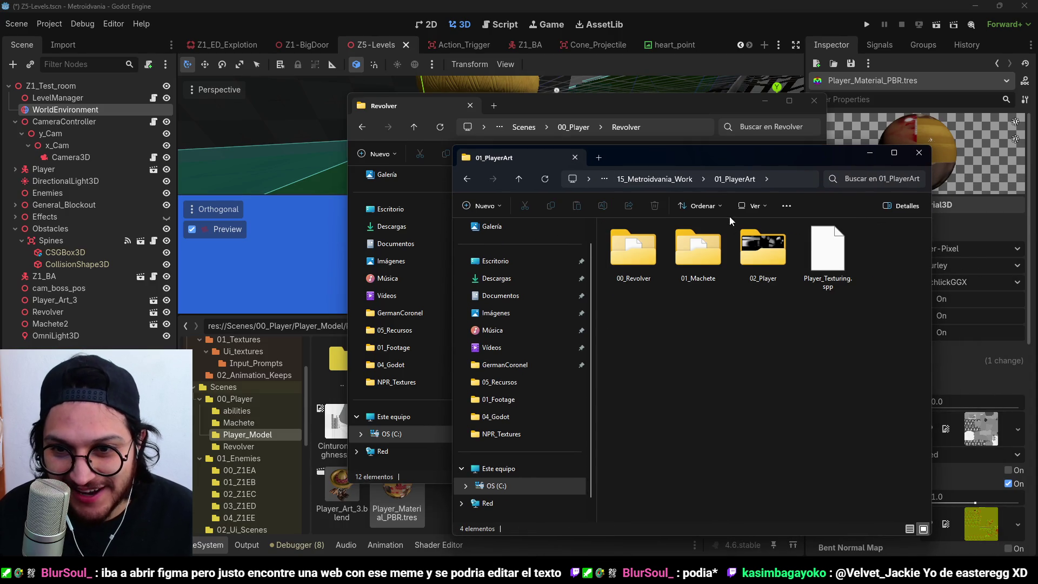
{"action": "left_click", "coordinate": [763, 257]}
{"action": "double_click", "coordinate": [763, 257]}
{"action": "left_click", "coordinate": [904, 248]}
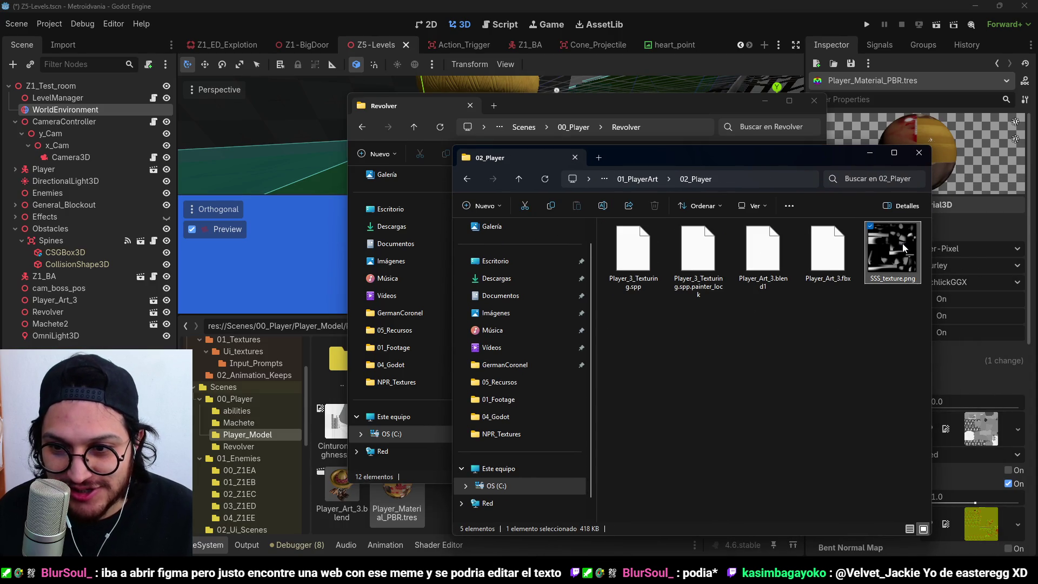
{"action": "left_click", "coordinate": [764, 101]}
{"action": "mouse_move", "coordinate": [827, 169]}
{"action": "left_mouse_down"}
{"action": "mouse_move", "coordinate": [849, 91]}
{"action": "mouse_move", "coordinate": [911, 148]}
{"action": "mouse_move", "coordinate": [875, 147]}
{"action": "left_mouse_up"}
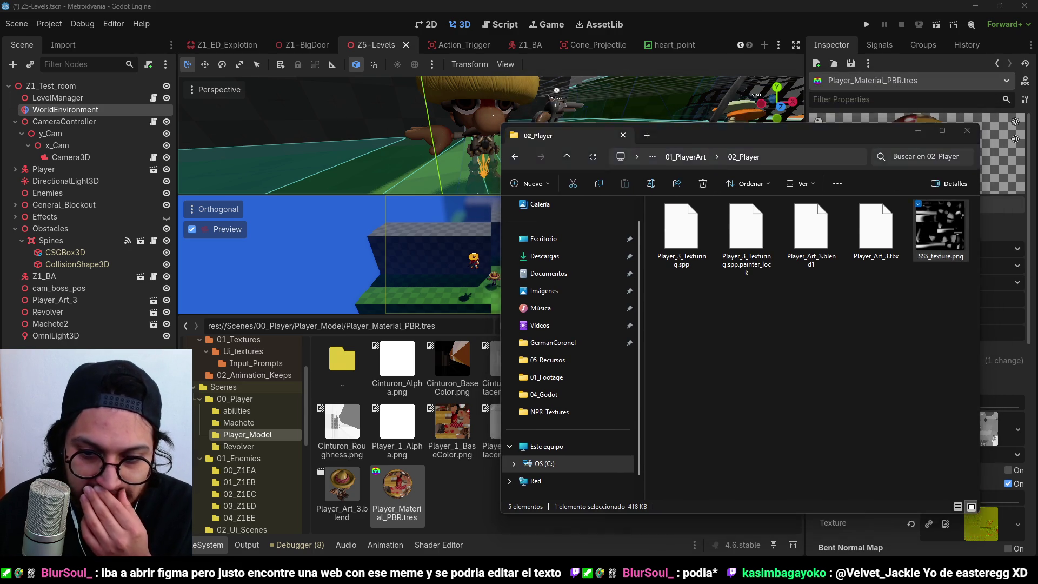
{"action": "key", "text": "alt+Tab"}
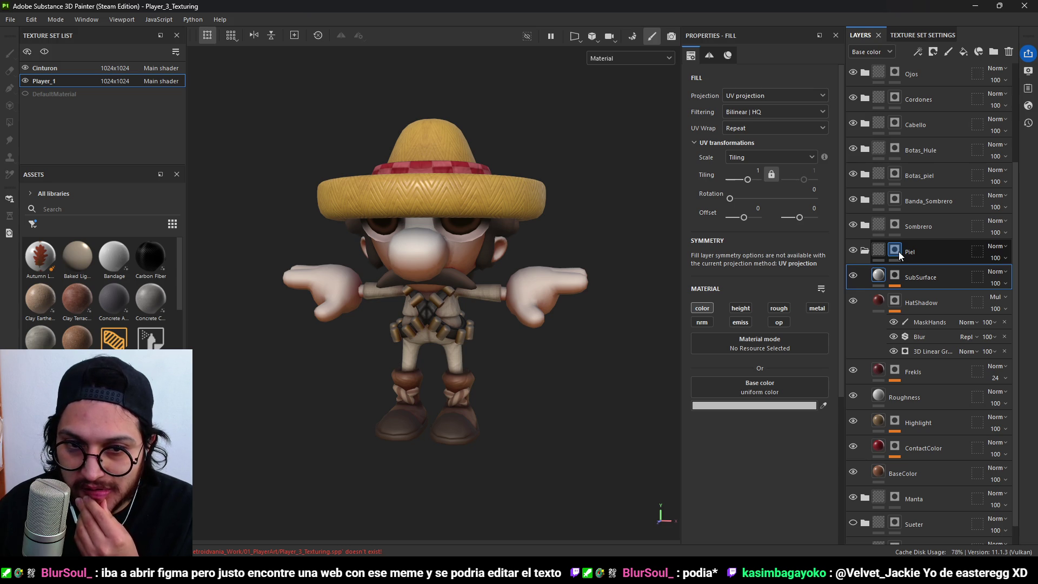
- Inspect the Piel layer's mask and the Light effect under the SubSurface layer
{"action": "left_click", "coordinate": [895, 250]}
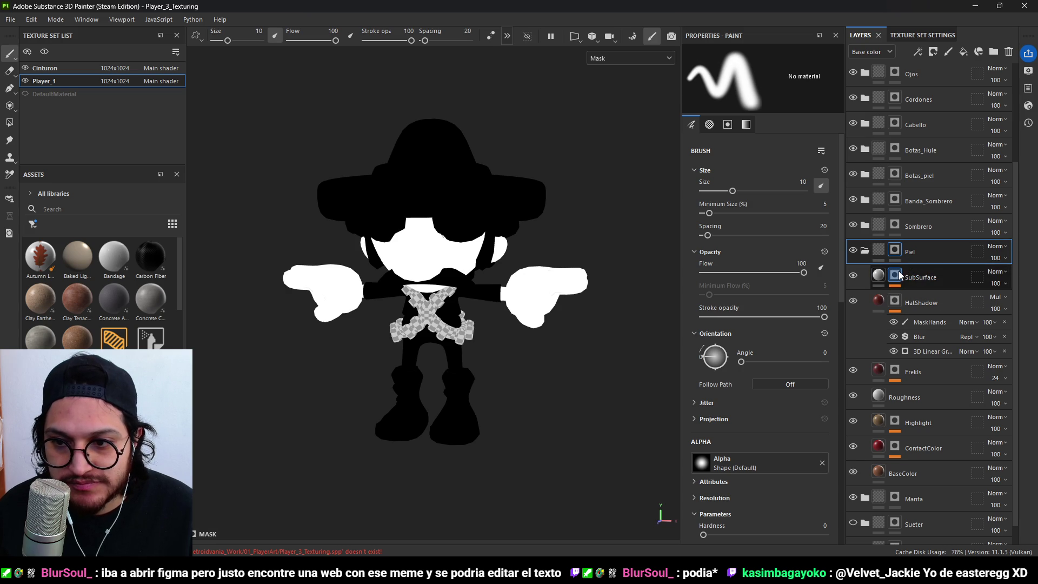
{"action": "left_click", "coordinate": [900, 276]}
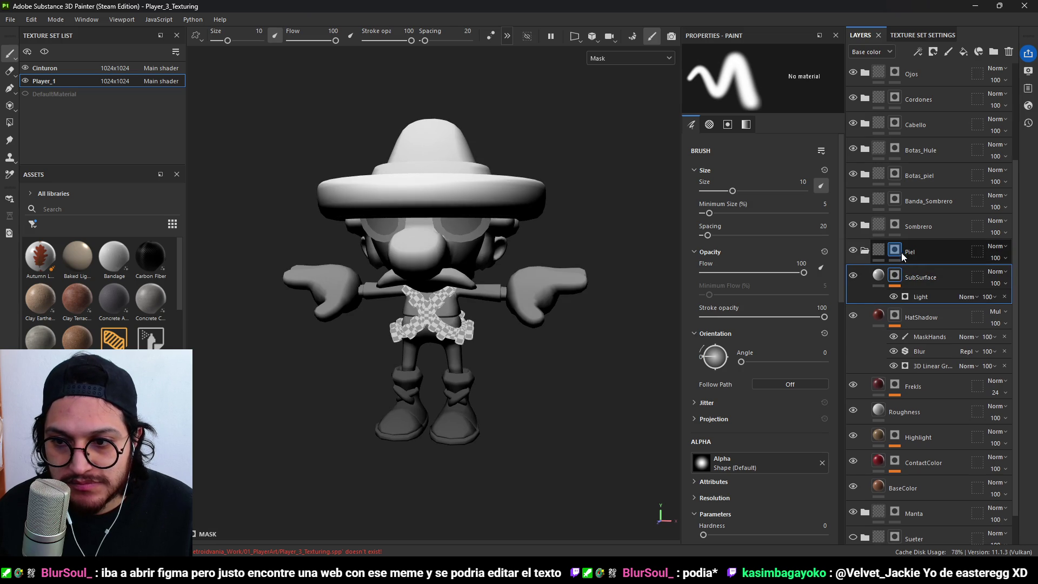
{"action": "left_click", "coordinate": [923, 296]}
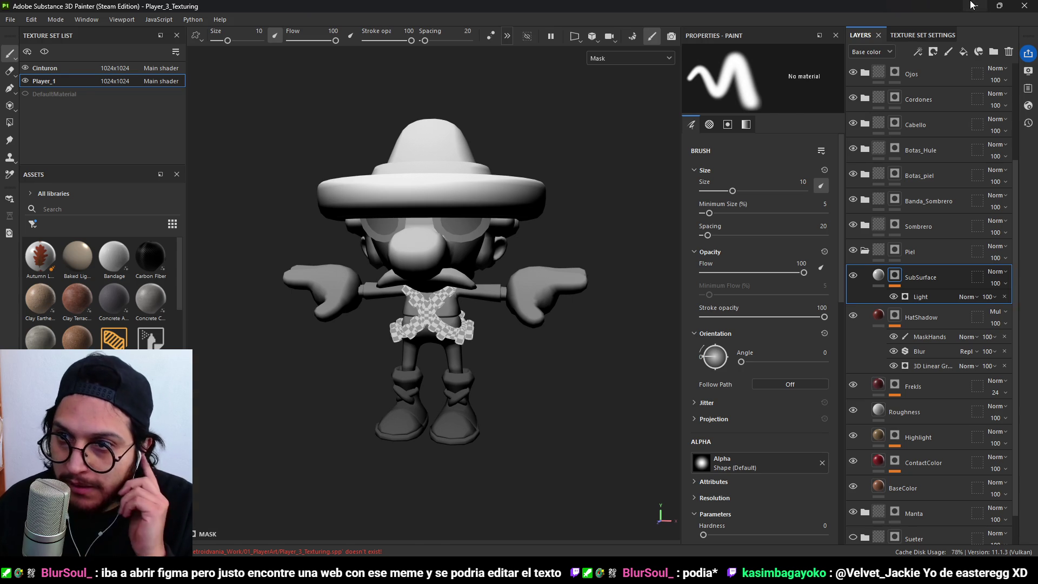
{"action": "key", "text": "alt+Tab"}
- Drag SSS_texture.png from the 02_Player folder into Godot's project files
{"action": "mouse_move", "coordinate": [934, 238]}
{"action": "left_mouse_down"}
{"action": "mouse_move", "coordinate": [457, 437]}
{"action": "mouse_move", "coordinate": [454, 489]}
{"action": "left_mouse_up"}
{"action": "left_click", "coordinate": [479, 500]}
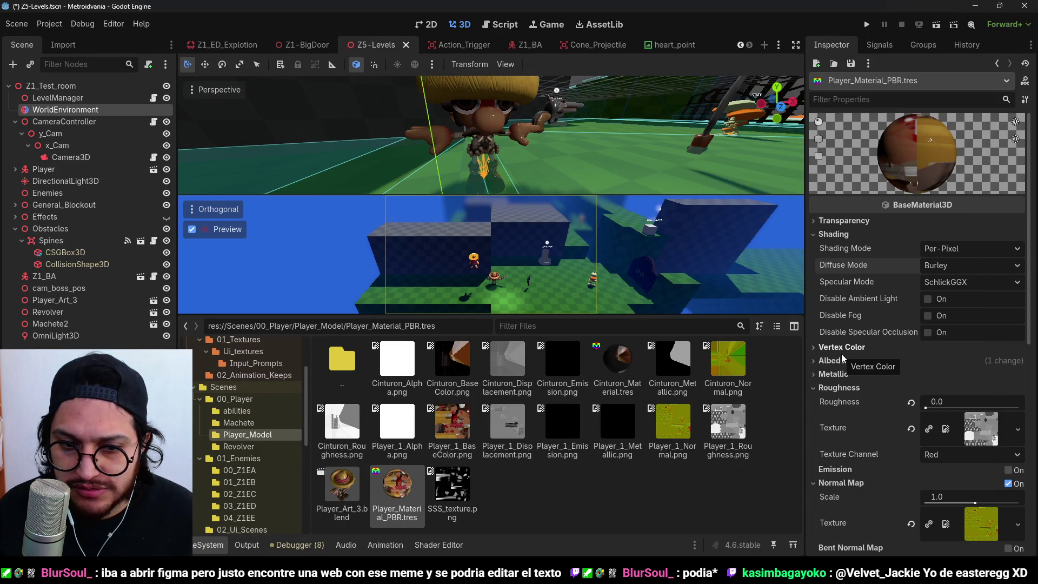
{"action": "key", "text": "alt+Tab"}
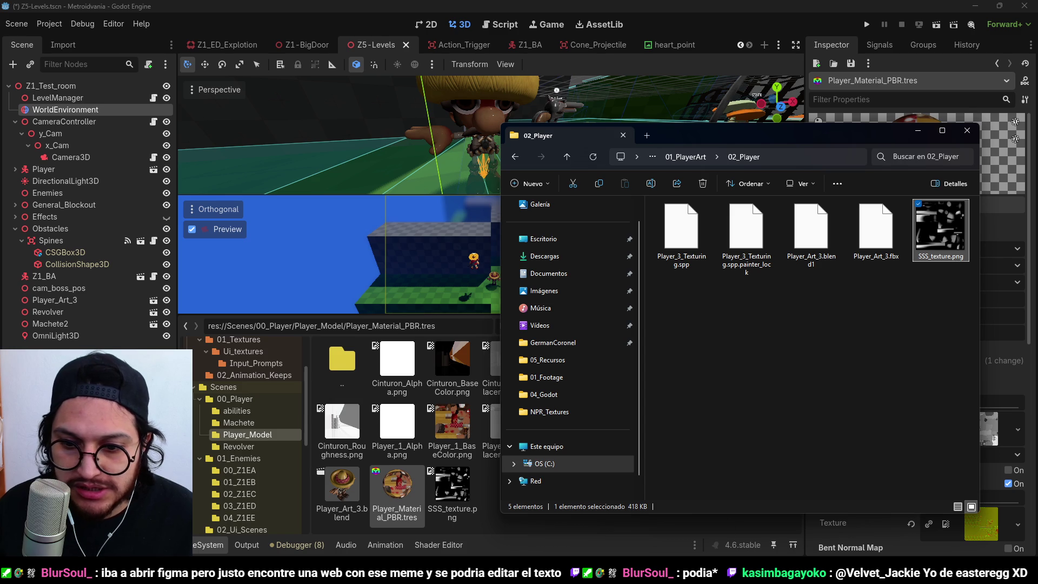
{"action": "key", "text": "alt+Tab"}
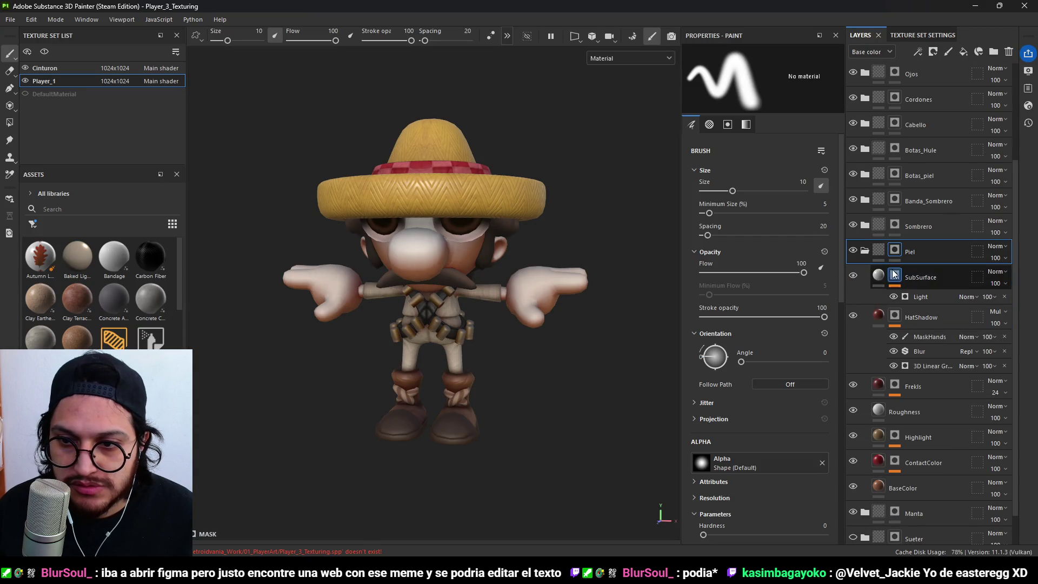
- Re-export the Piel layer's mask over SSS_texture.png in 02_Player, confirming the overwrite
{"action": "right_click", "coordinate": [919, 249]}
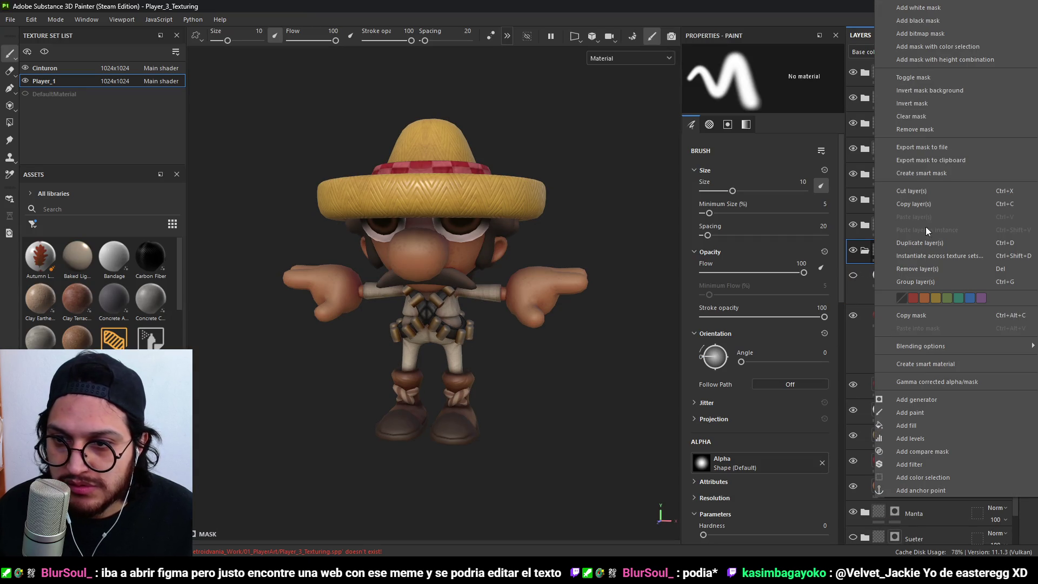
{"action": "left_click", "coordinate": [946, 147]}
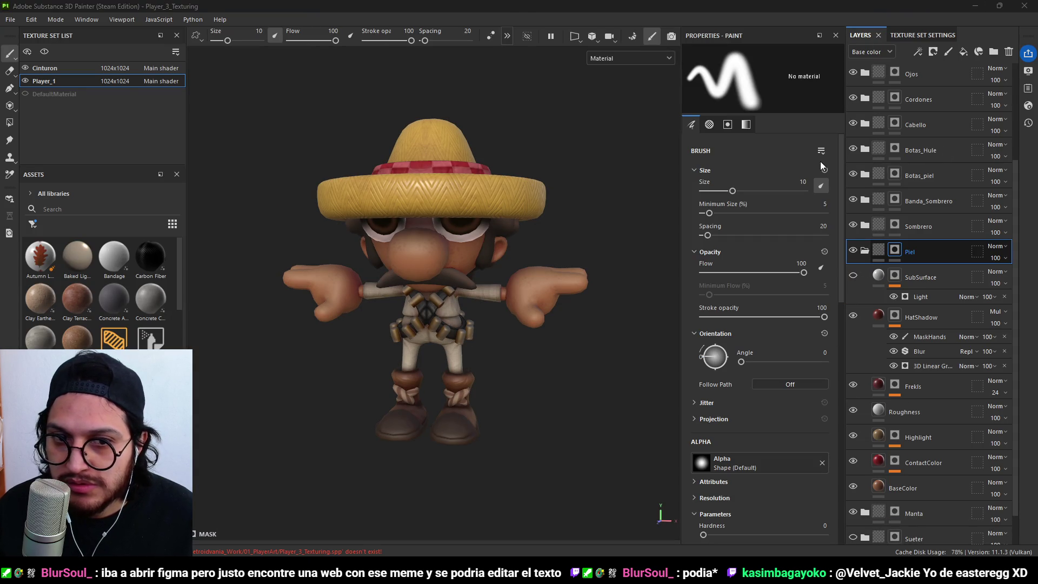
{"action": "left_click", "coordinate": [133, 125]}
{"action": "left_click", "coordinate": [427, 284]}
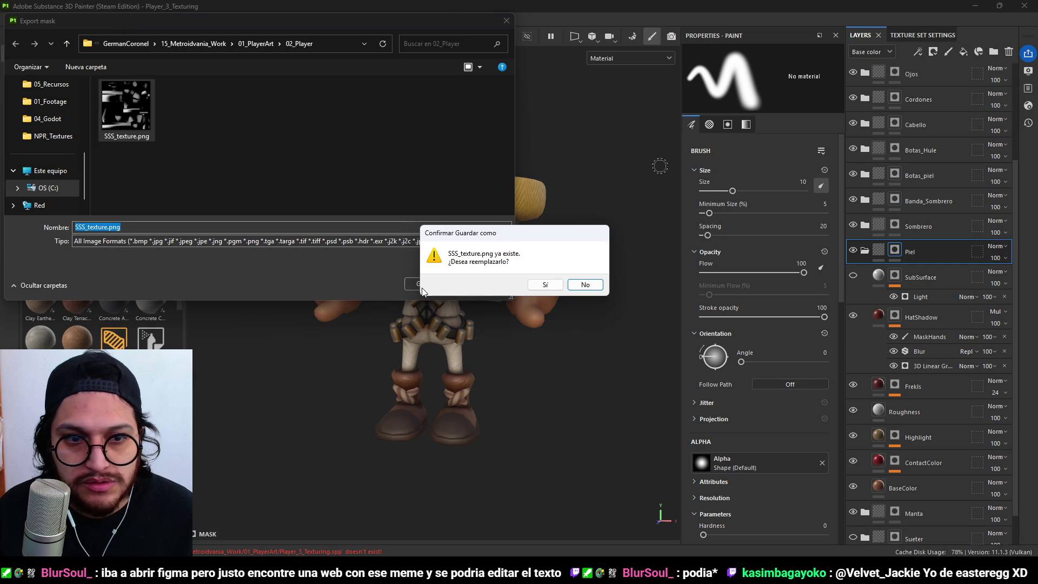
{"action": "left_click", "coordinate": [546, 284]}
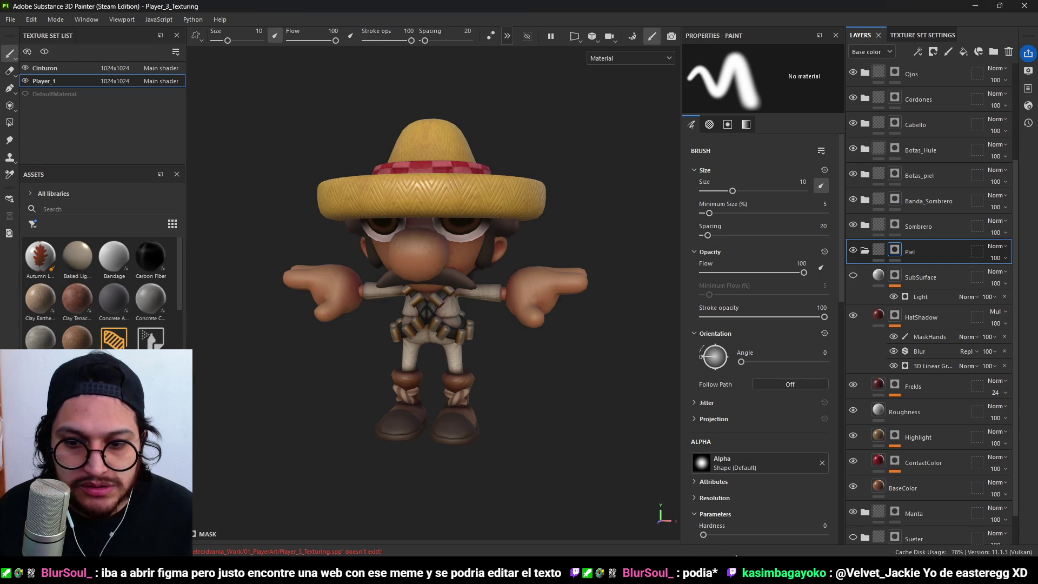
{"action": "key", "text": "alt+Tab"}
- In Explorer, replace Scenes/00_Player/Player_Model's SSS_texture.png with the new copy from 02_Player
{"action": "right_click", "coordinate": [238, 446]}
{"action": "left_click", "coordinate": [259, 535]}
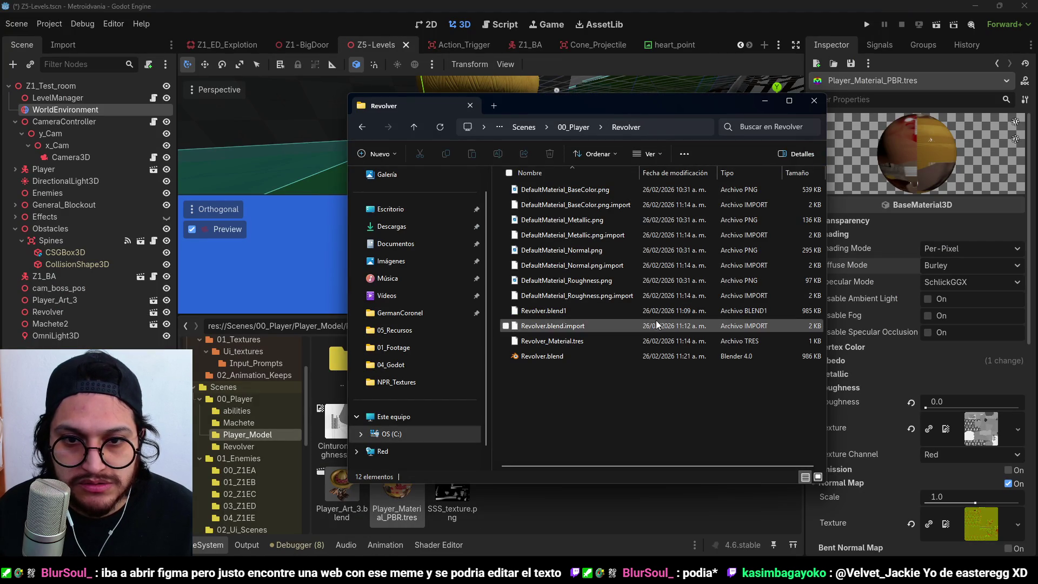
{"action": "left_click", "coordinate": [576, 128]}
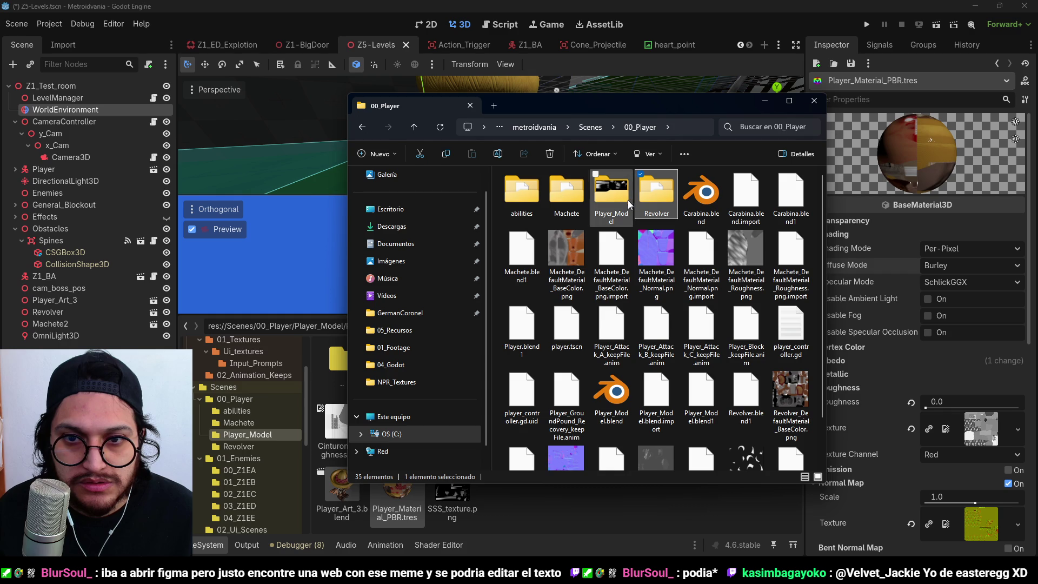
{"action": "double_click", "coordinate": [612, 198]}
{"action": "scroll", "coordinate": [636, 277], "scroll_direction": "down", "scroll_amount": 5}
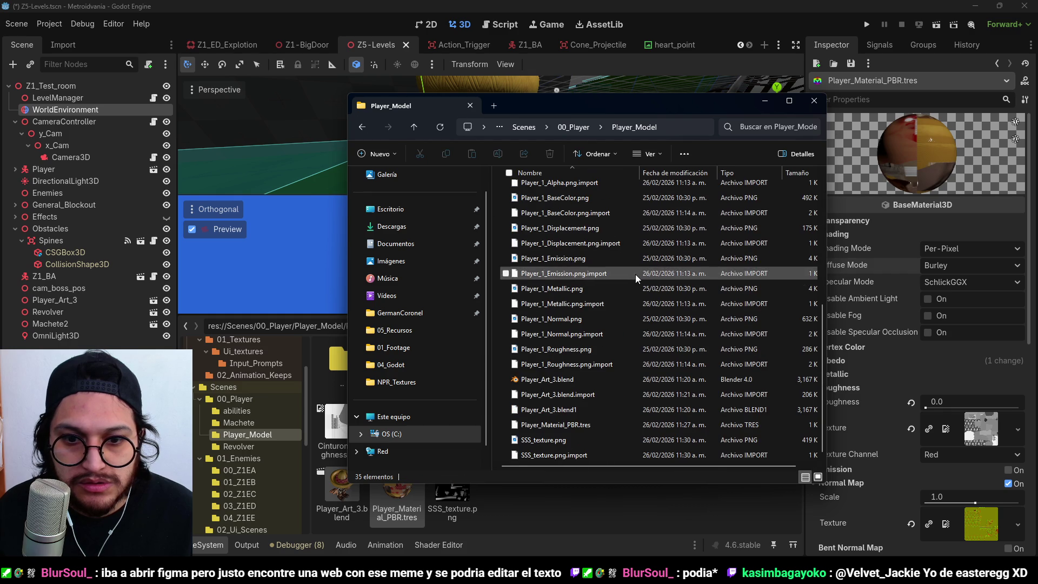
{"action": "left_click", "coordinate": [543, 439]}
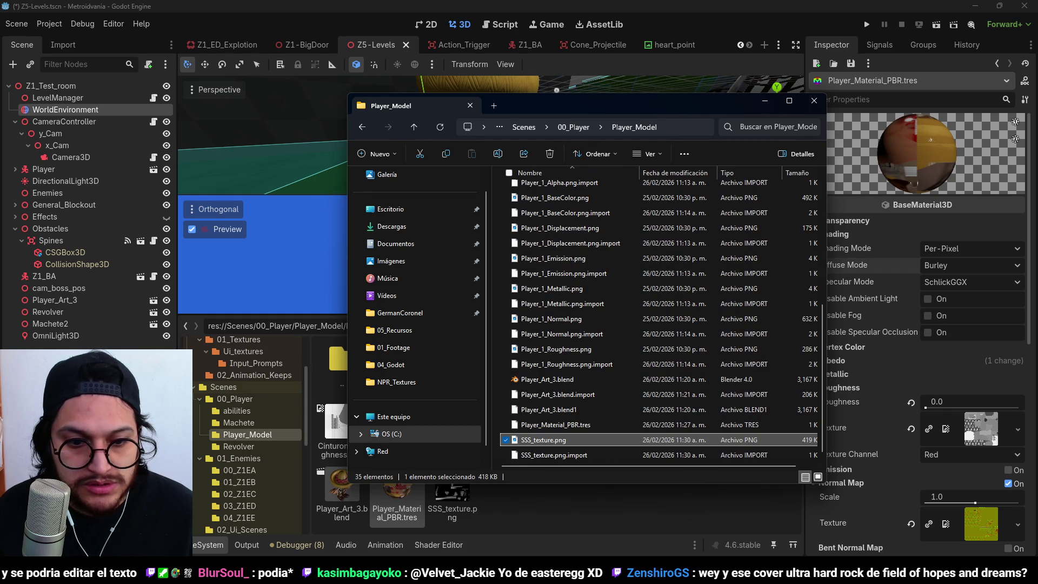
{"action": "key", "text": "alt+Tab"}
{"action": "mouse_move", "coordinate": [940, 227]}
{"action": "left_mouse_down"}
{"action": "mouse_move", "coordinate": [648, 378]}
{"action": "mouse_move", "coordinate": [665, 389]}
{"action": "left_mouse_up"}
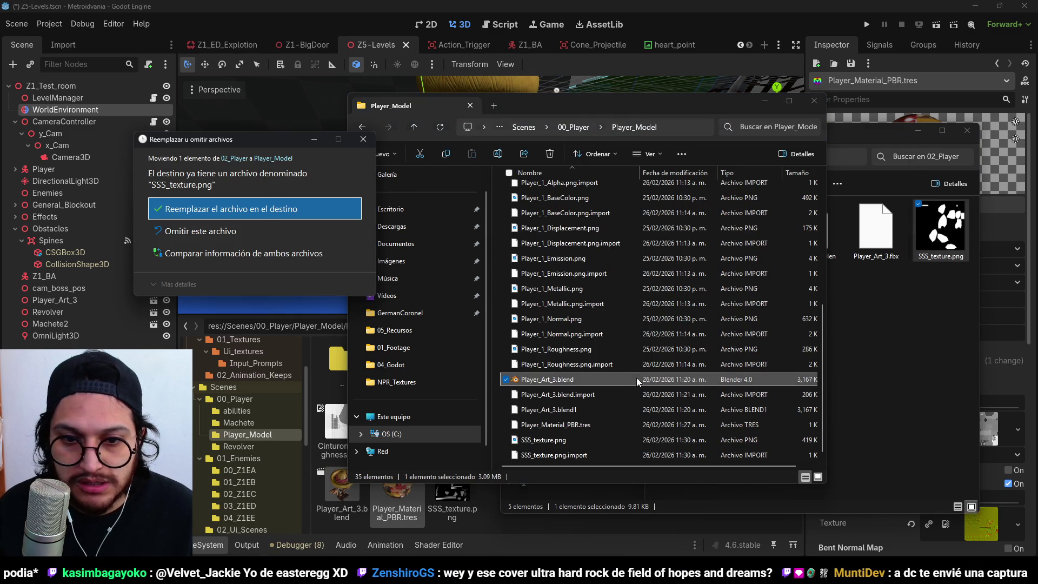
{"action": "left_click", "coordinate": [294, 208]}
{"action": "key", "text": "alt+Tab"}
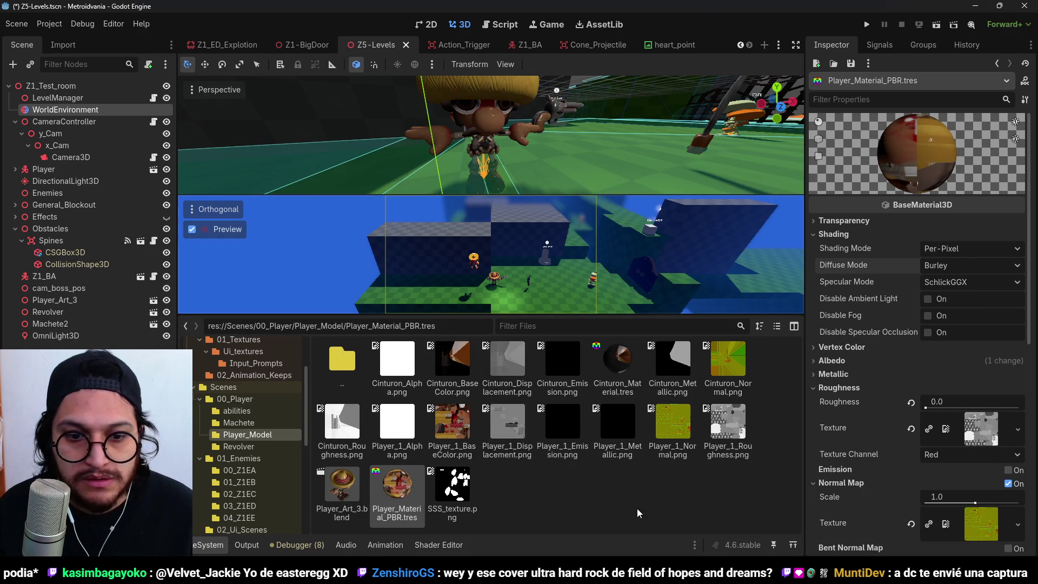
- Tick Subsurf Scatter on Player_Material_PBR.tres and assign SSS_texture.png as its texture
{"action": "scroll", "coordinate": [902, 388], "scroll_direction": "down", "scroll_amount": 4}
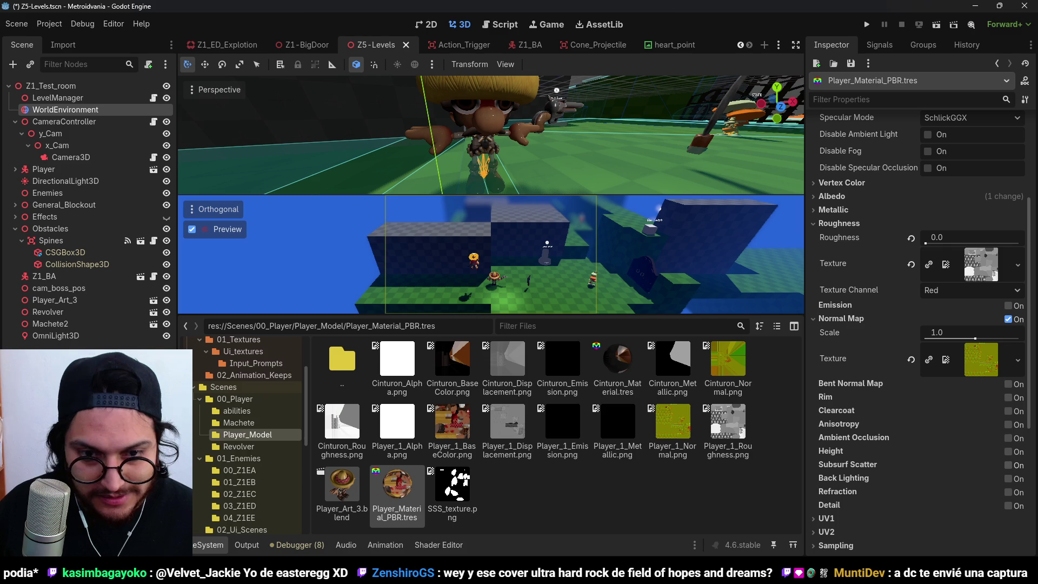
{"action": "left_click", "coordinate": [1007, 465]}
{"action": "scroll", "coordinate": [927, 417], "scroll_direction": "down", "scroll_amount": 1}
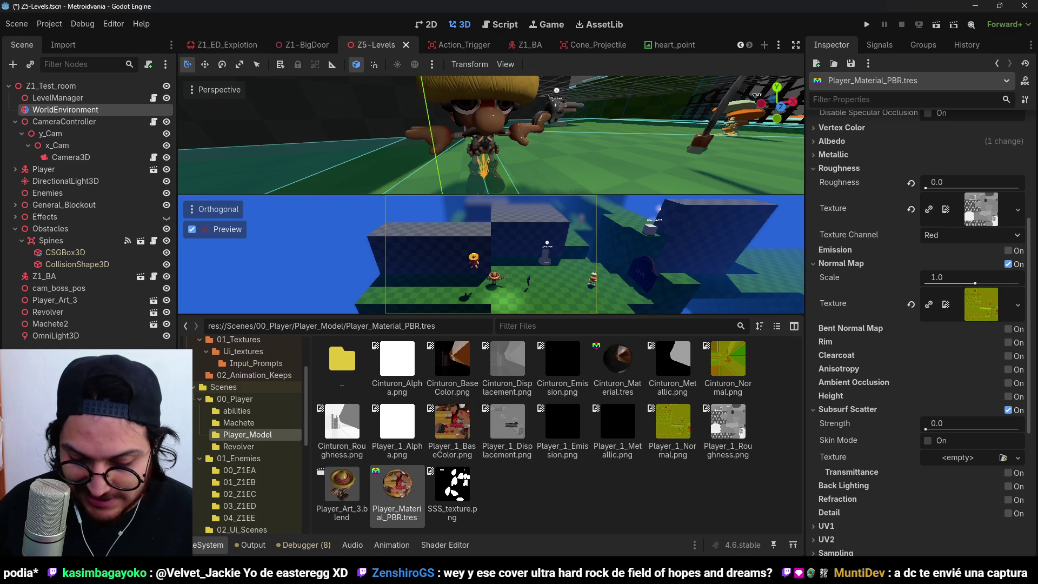
{"action": "mouse_move", "coordinate": [459, 487]}
{"action": "left_mouse_down"}
{"action": "mouse_move", "coordinate": [943, 431]}
{"action": "mouse_move", "coordinate": [940, 460]}
{"action": "mouse_move", "coordinate": [957, 456]}
{"action": "left_mouse_up"}
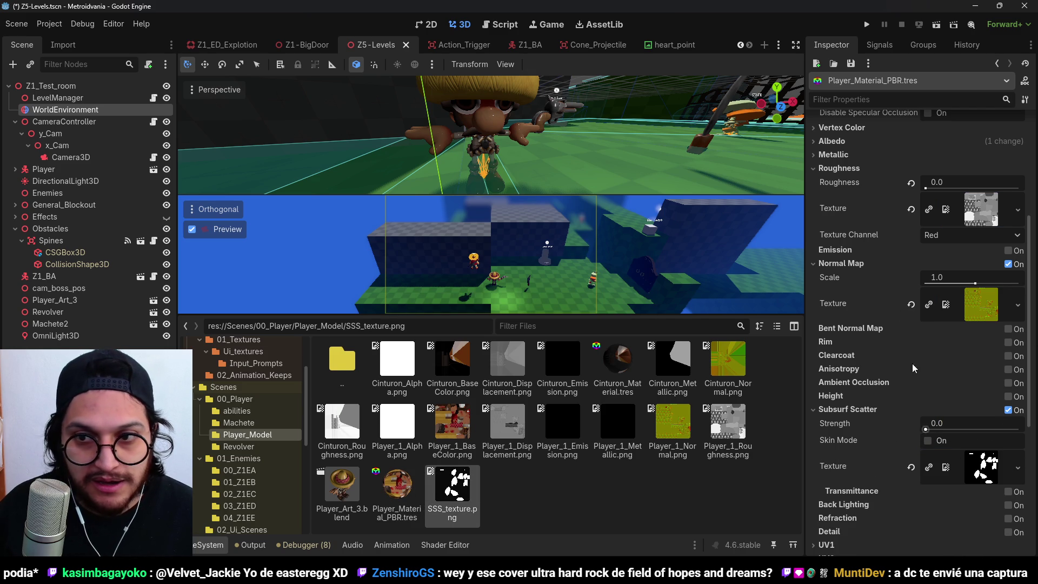
{"action": "scroll", "coordinate": [915, 338], "scroll_direction": "down", "scroll_amount": 3}
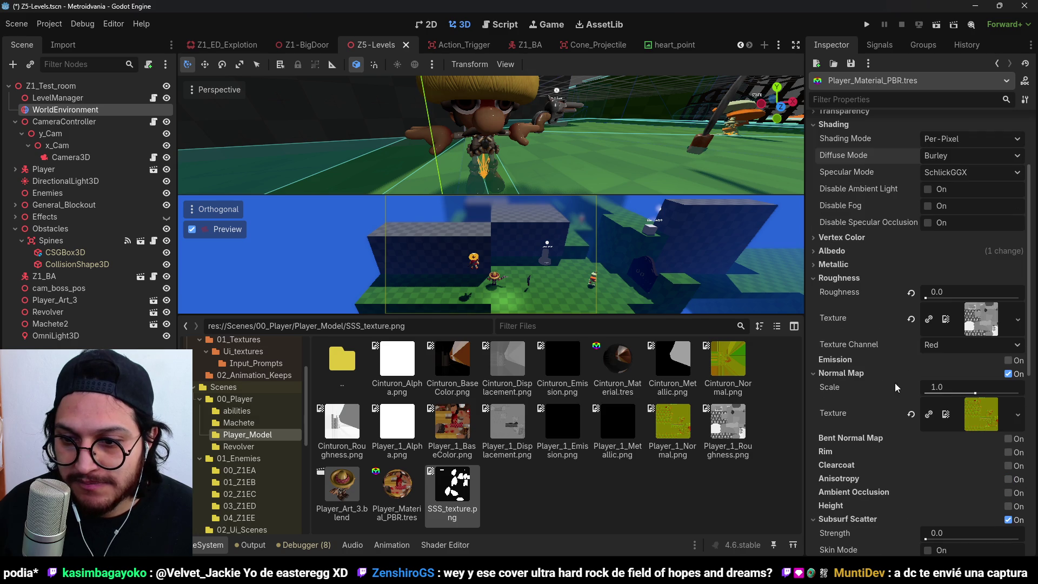
- Set the player material's roughness to 1.0 and specular to 0.28
{"action": "left_click_drag", "start_coordinate": [939, 294], "coordinate": [1019, 294]}
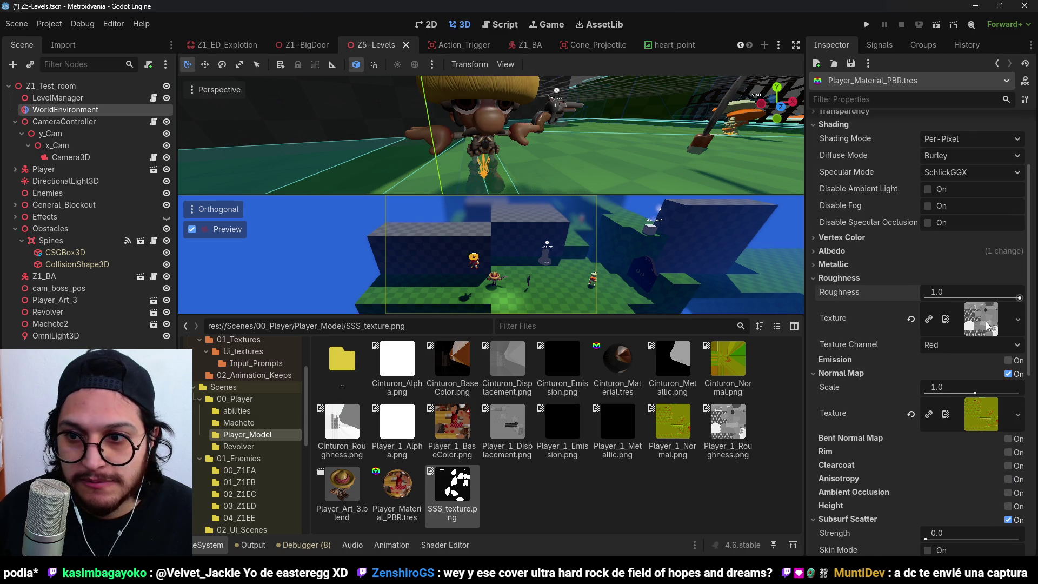
{"action": "left_click", "coordinate": [853, 264]}
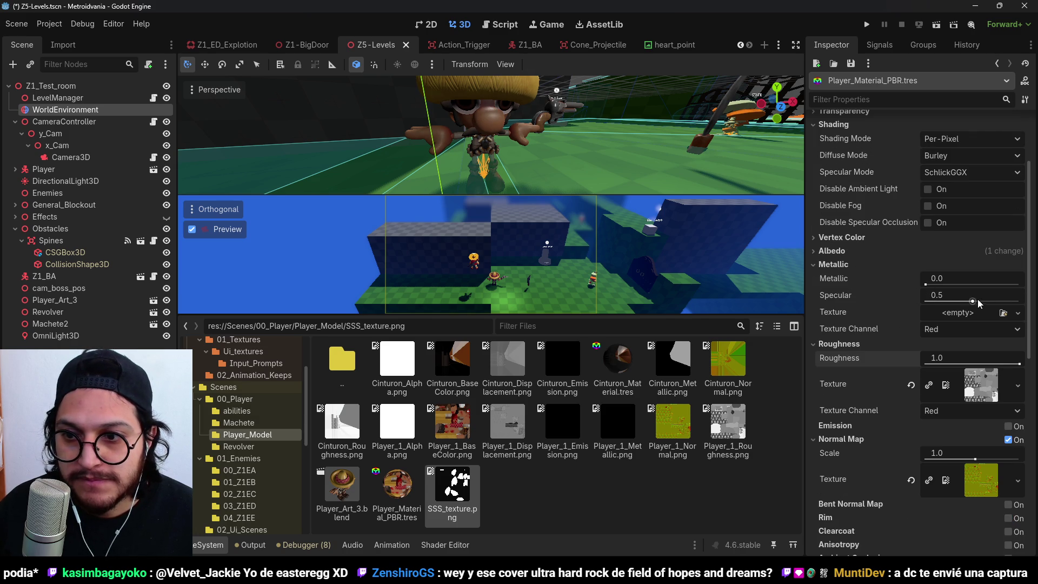
{"action": "left_click_drag", "start_coordinate": [971, 302], "coordinate": [944, 299]}
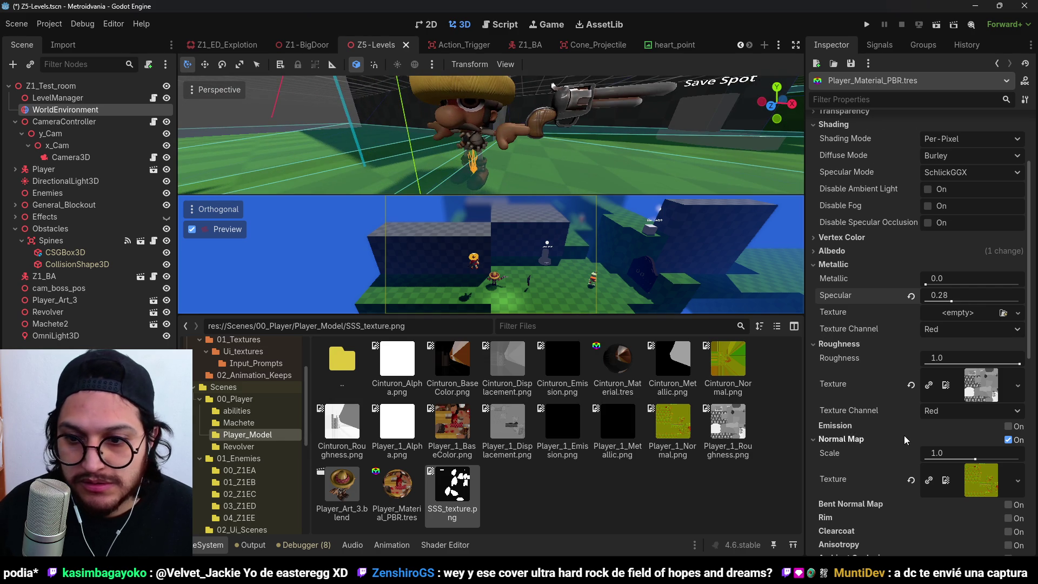
{"action": "scroll", "coordinate": [903, 435], "scroll_direction": "down", "scroll_amount": 3}
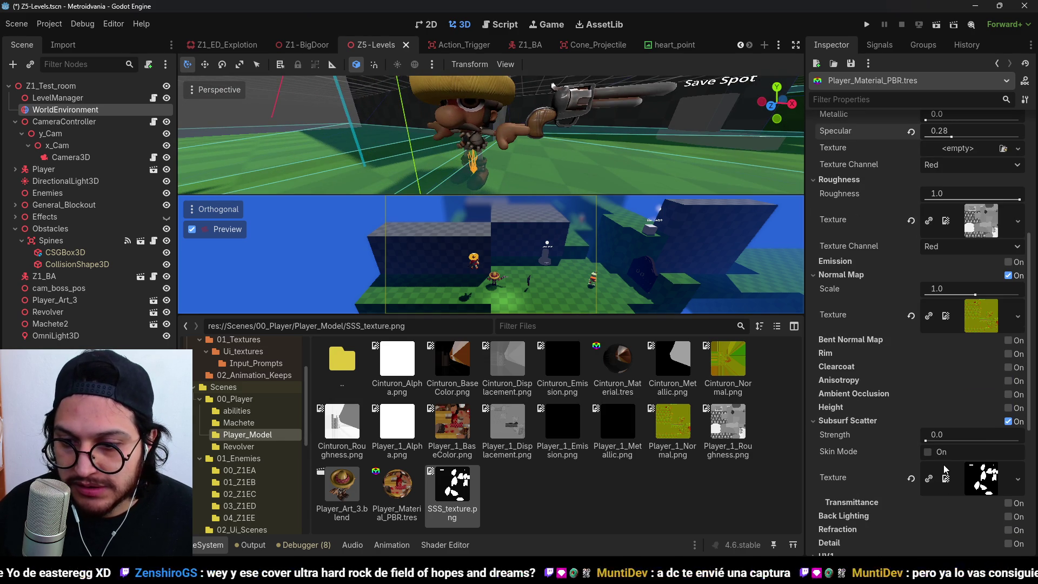
- Enable subsurface Skin Mode, raise its strength to 1.0, and move the omni light beside the player
{"action": "left_click", "coordinate": [930, 455]}
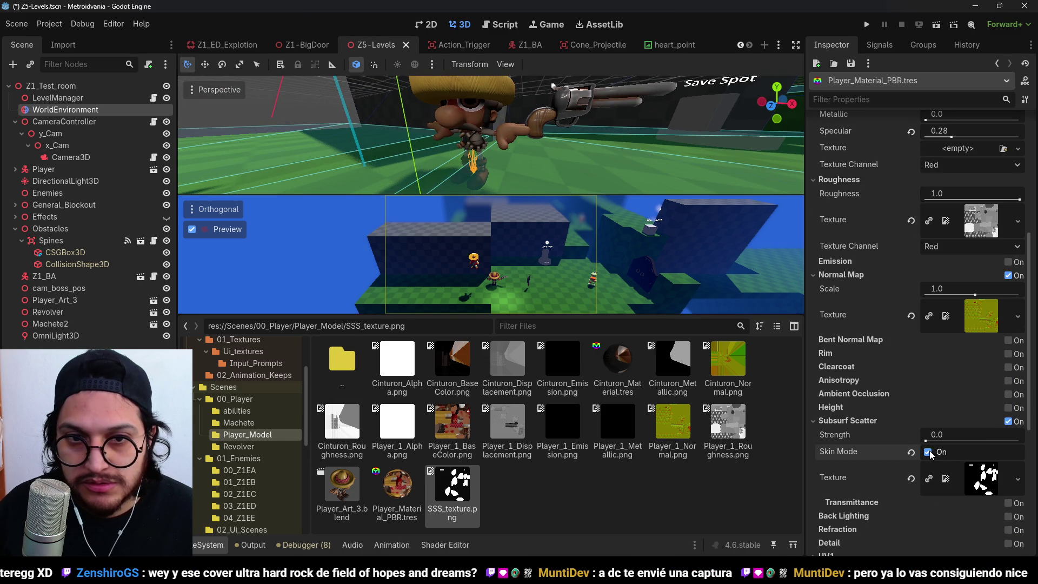
{"action": "left_click_drag", "start_coordinate": [929, 440], "coordinate": [1020, 440]}
{"action": "left_click_drag", "start_coordinate": [940, 439], "coordinate": [968, 440]}
{"action": "left_click", "coordinate": [210, 546]}
{"action": "scroll", "coordinate": [453, 219], "scroll_direction": "up", "scroll_amount": 5}
{"action": "scroll", "coordinate": [453, 219], "scroll_direction": "up", "scroll_amount": 4}
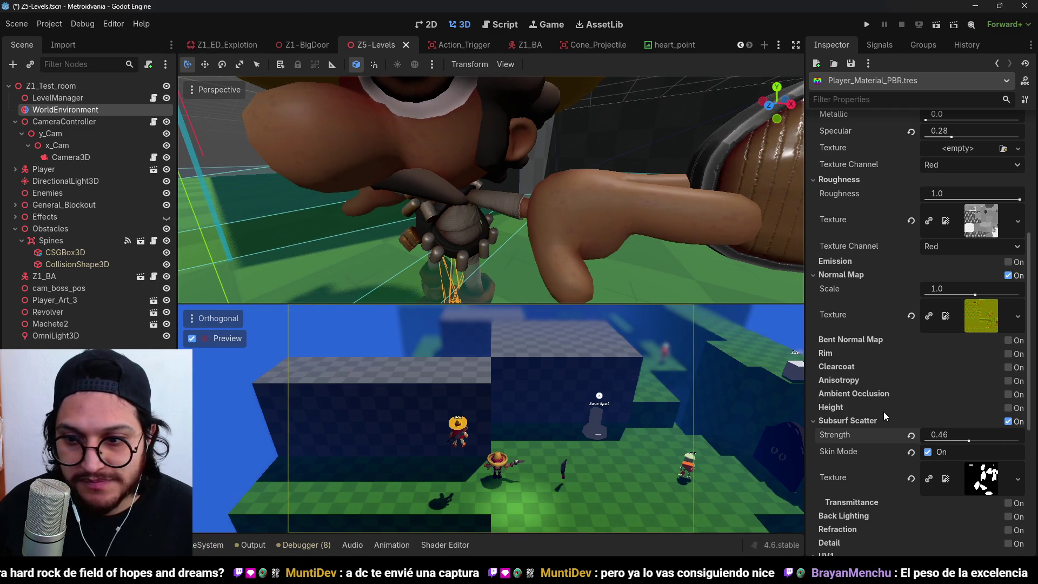
{"action": "left_click_drag", "start_coordinate": [933, 441], "coordinate": [1021, 441]}
{"action": "scroll", "coordinate": [415, 205], "scroll_direction": "down", "scroll_amount": 3}
{"action": "scroll", "coordinate": [415, 204], "scroll_direction": "down", "scroll_amount": 5}
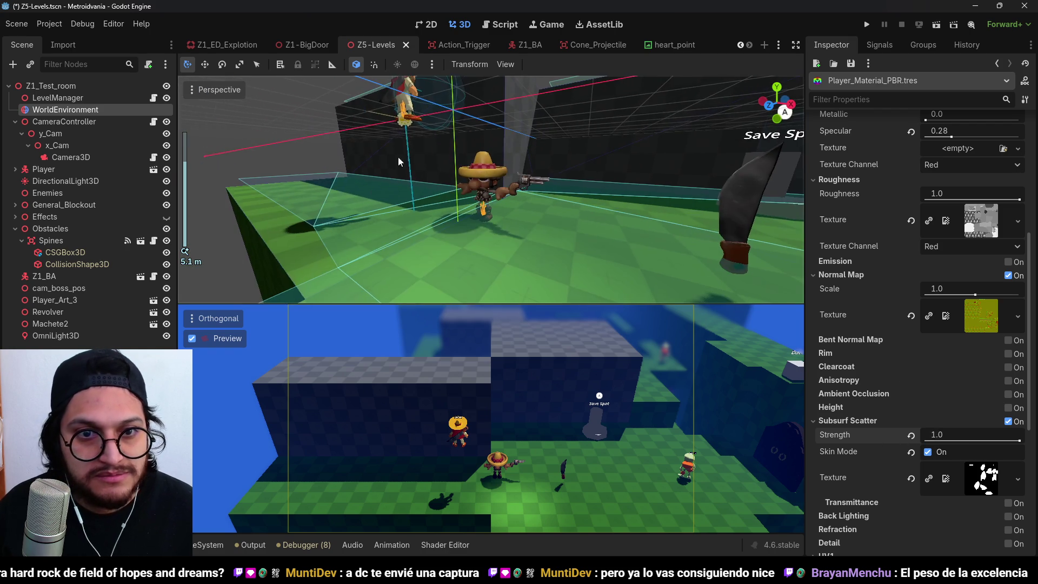
{"action": "mouse_move", "coordinate": [488, 207]}
{"action": "left_mouse_down"}
{"action": "mouse_move", "coordinate": [348, 216]}
{"action": "mouse_move", "coordinate": [346, 238]}
{"action": "mouse_move", "coordinate": [516, 235]}
{"action": "mouse_move", "coordinate": [518, 245]}
{"action": "mouse_move", "coordinate": [491, 225]}
{"action": "left_mouse_up"}
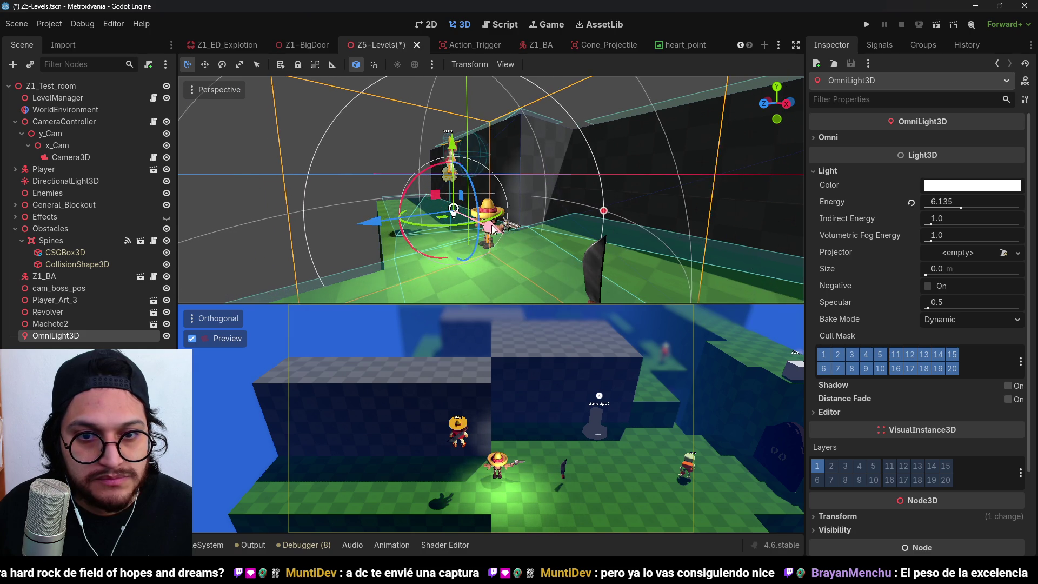
- Orbit around the lit player, then reopen Player_Material_PBR.tres from Player_Model
{"action": "scroll", "coordinate": [491, 225], "scroll_direction": "up", "scroll_amount": 5}
{"action": "scroll", "coordinate": [440, 198], "scroll_direction": "down", "scroll_amount": 5}
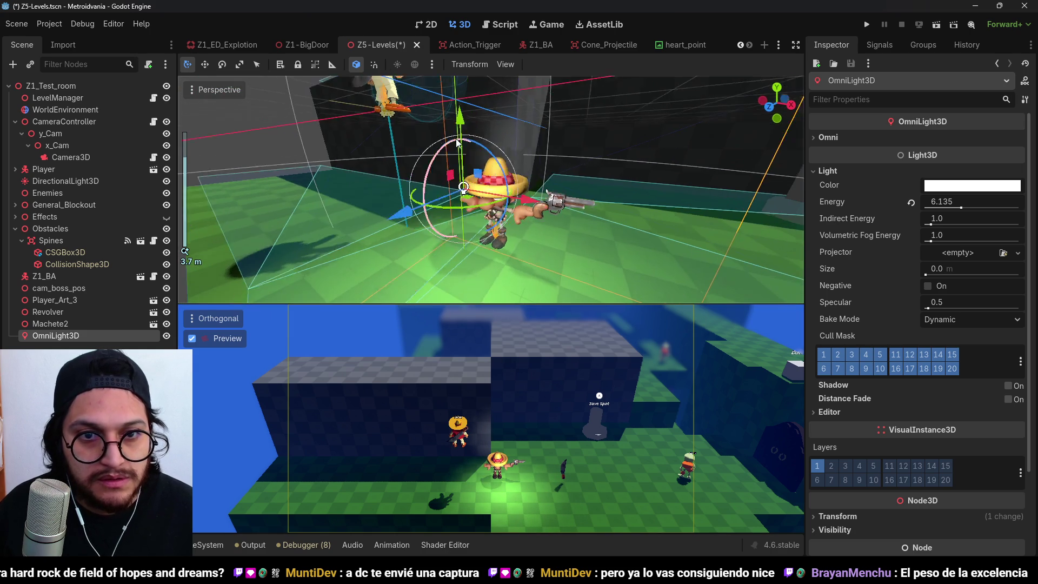
{"action": "left_click_drag", "start_coordinate": [441, 198], "coordinate": [355, 207]}
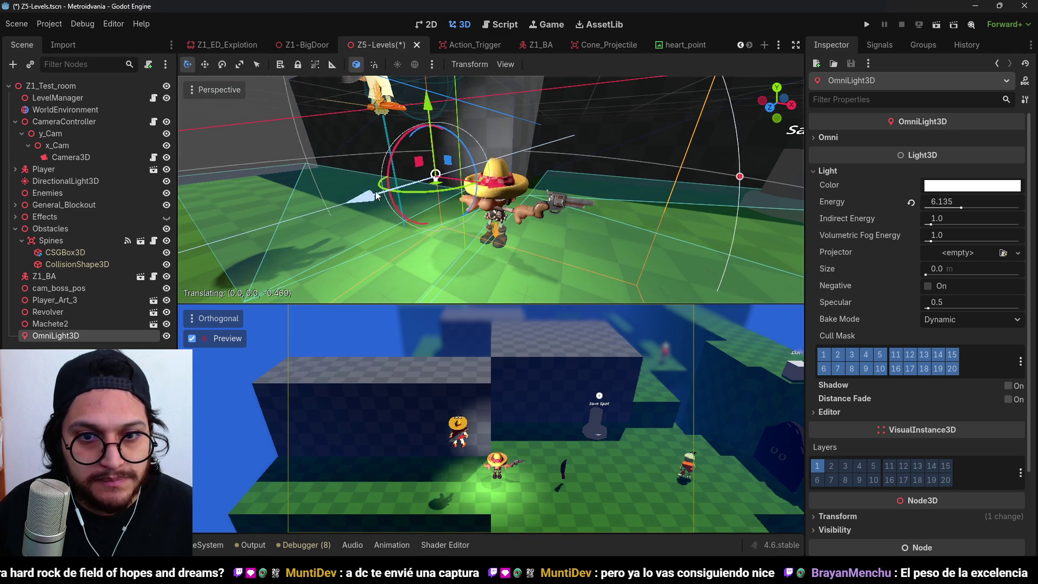
{"action": "scroll", "coordinate": [471, 172], "scroll_direction": "up", "scroll_amount": 5}
{"action": "scroll", "coordinate": [481, 175], "scroll_direction": "up", "scroll_amount": 2}
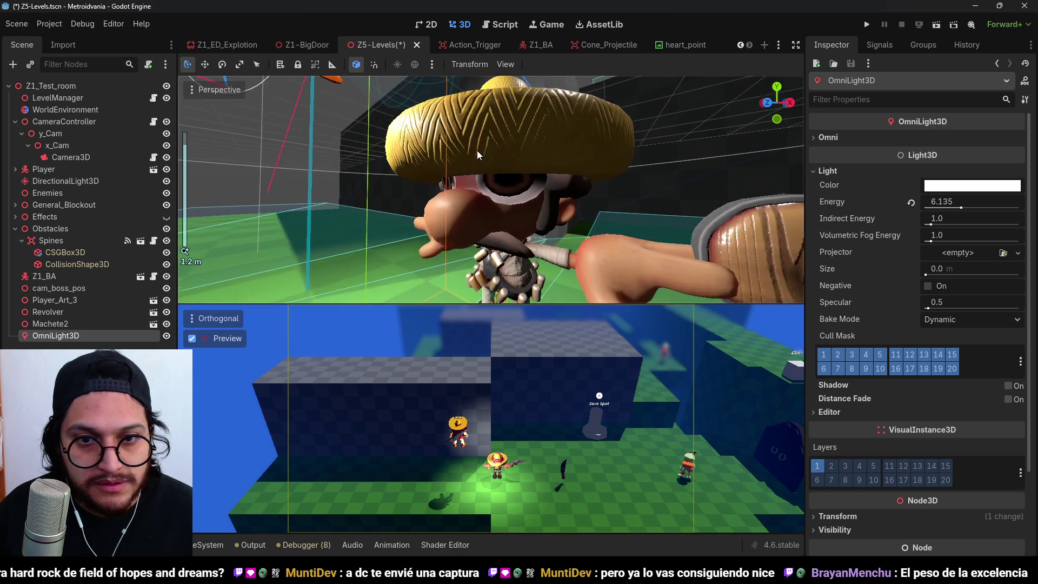
{"action": "left_click", "coordinate": [216, 546]}
{"action": "left_click", "coordinate": [407, 509]}
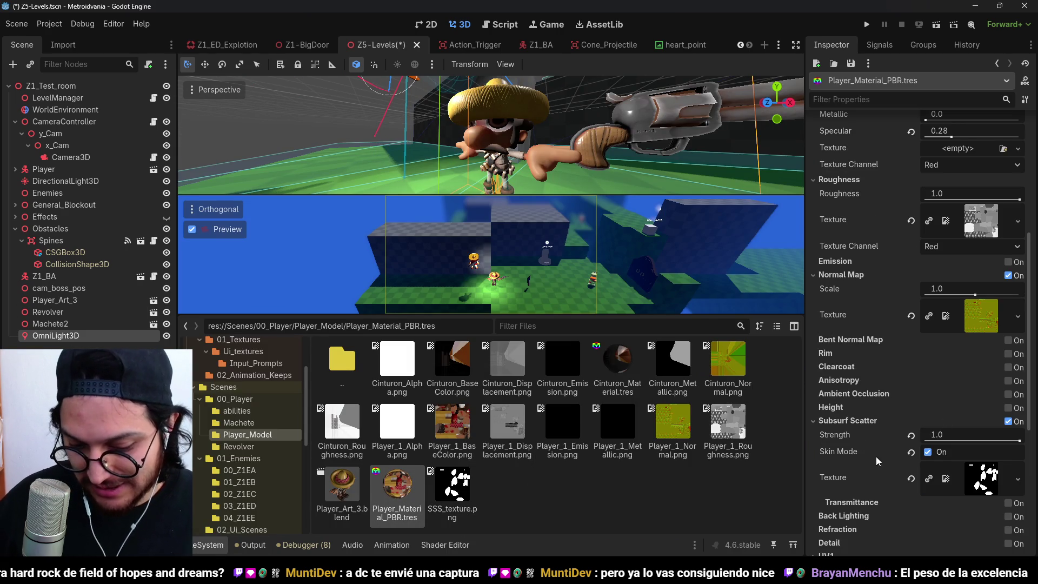
- Hide the FileSystem dock, frame the OmniLight3D and move it along Z toward the player
{"action": "scroll", "coordinate": [584, 155], "scroll_direction": "up", "scroll_amount": 3}
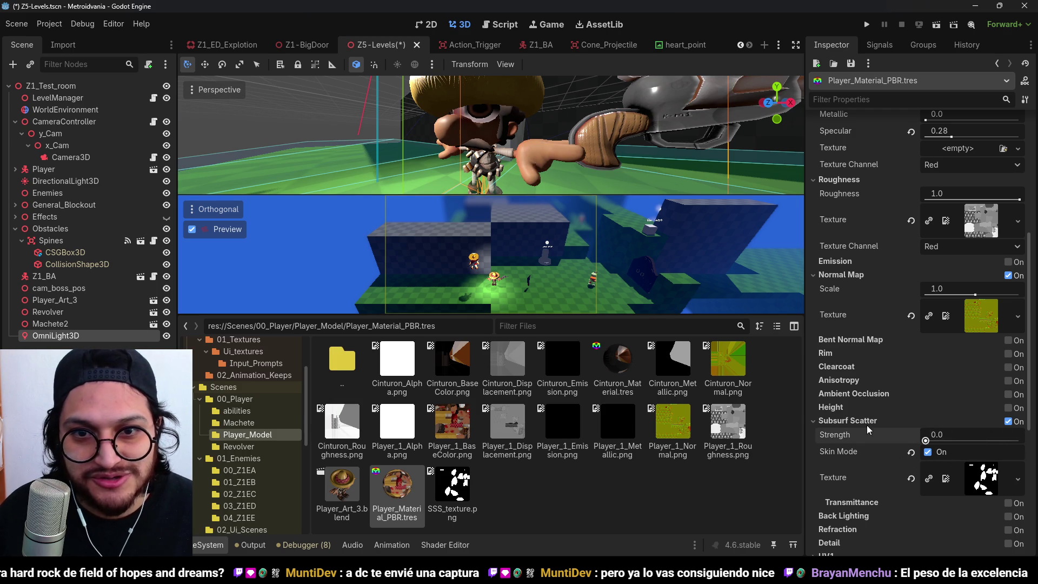
{"action": "scroll", "coordinate": [548, 158], "scroll_direction": "up", "scroll_amount": 2}
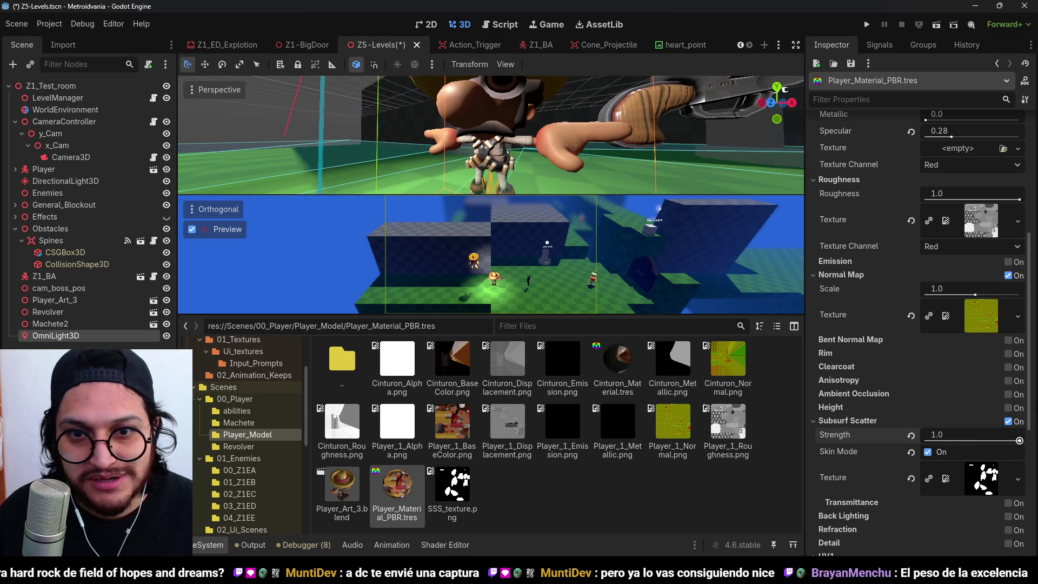
{"action": "scroll", "coordinate": [538, 154], "scroll_direction": "up", "scroll_amount": 5}
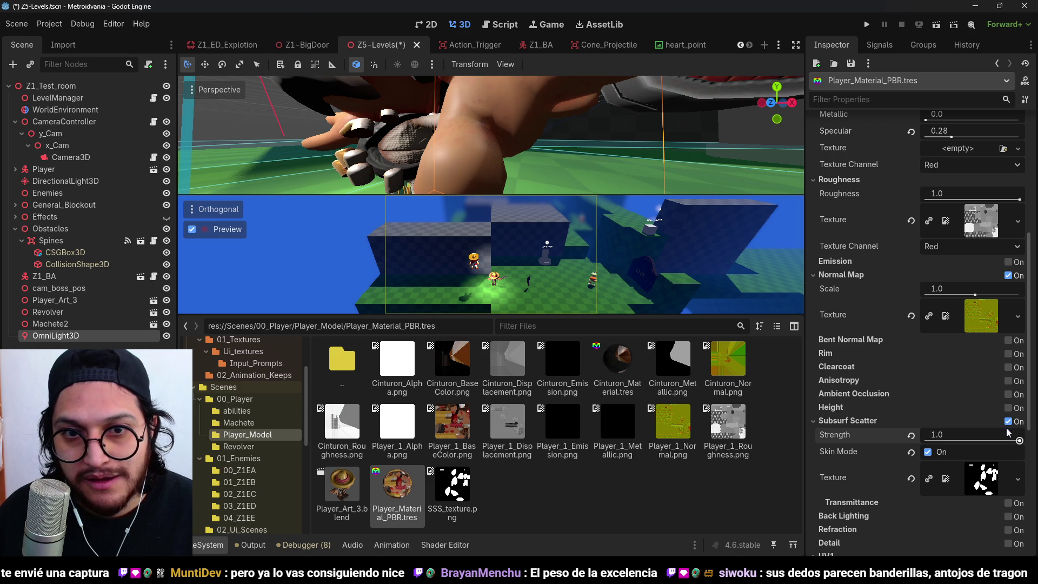
{"action": "left_click", "coordinate": [211, 542]}
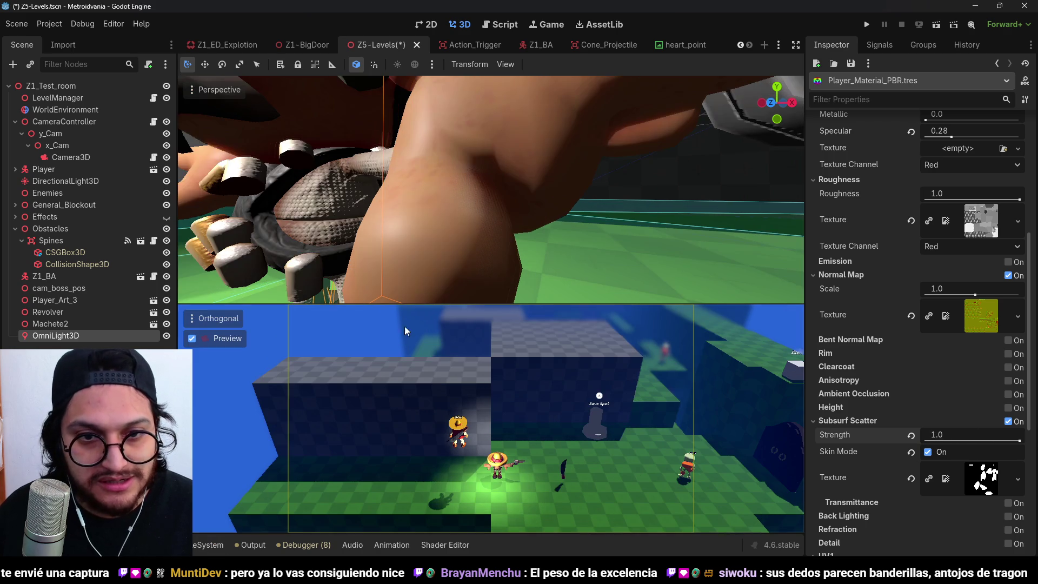
{"action": "scroll", "coordinate": [441, 208], "scroll_direction": "down", "scroll_amount": 6}
{"action": "key", "text": "f"}
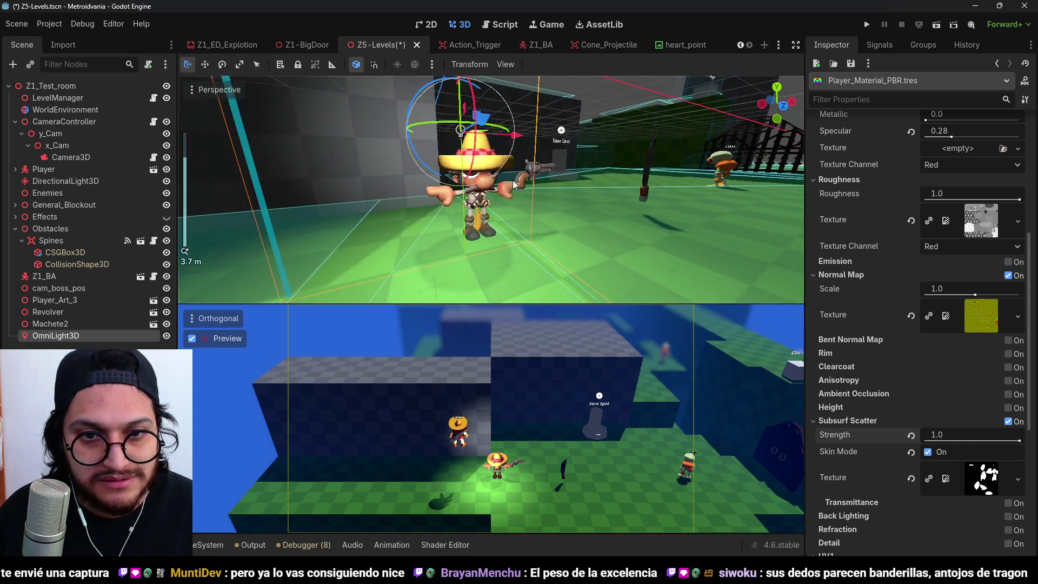
{"action": "left_click_drag", "start_coordinate": [603, 175], "coordinate": [699, 201]}
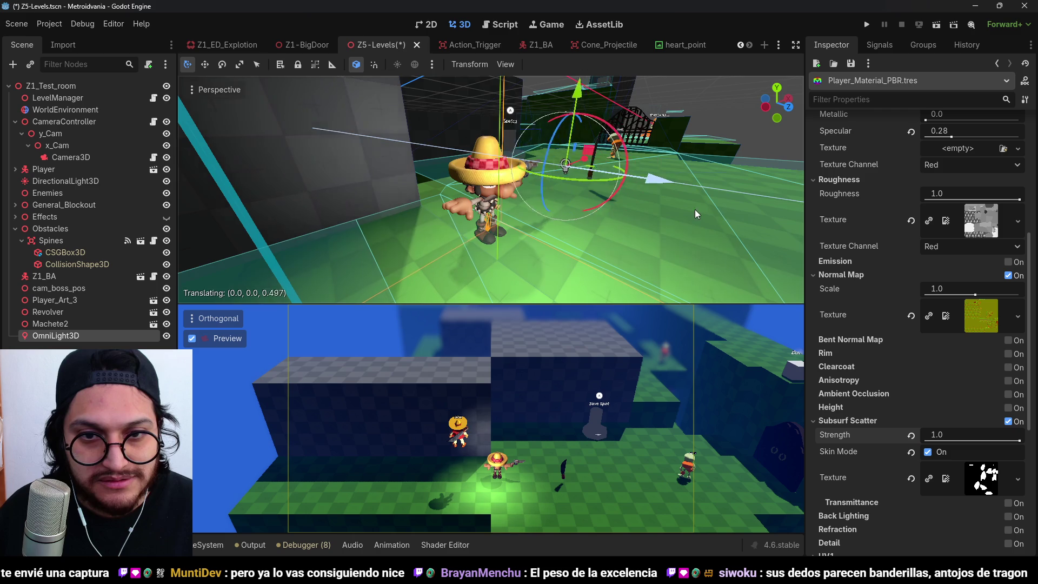
- Lower the subsurface strength to compare the skin, then save and run the game
{"action": "scroll", "coordinate": [568, 192], "scroll_direction": "up", "scroll_amount": 4}
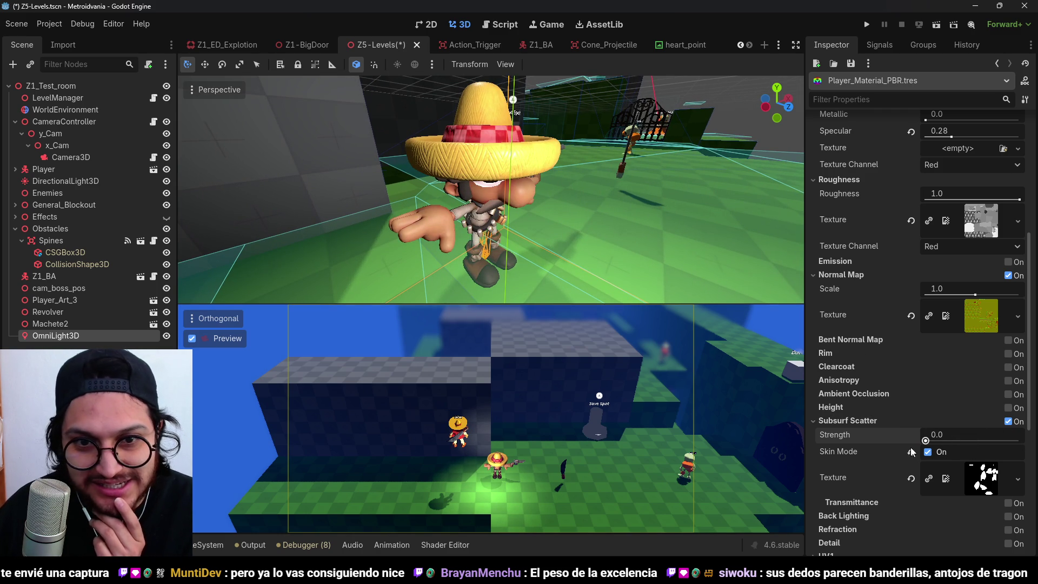
{"action": "left_click_drag", "start_coordinate": [1019, 441], "coordinate": [938, 440]}
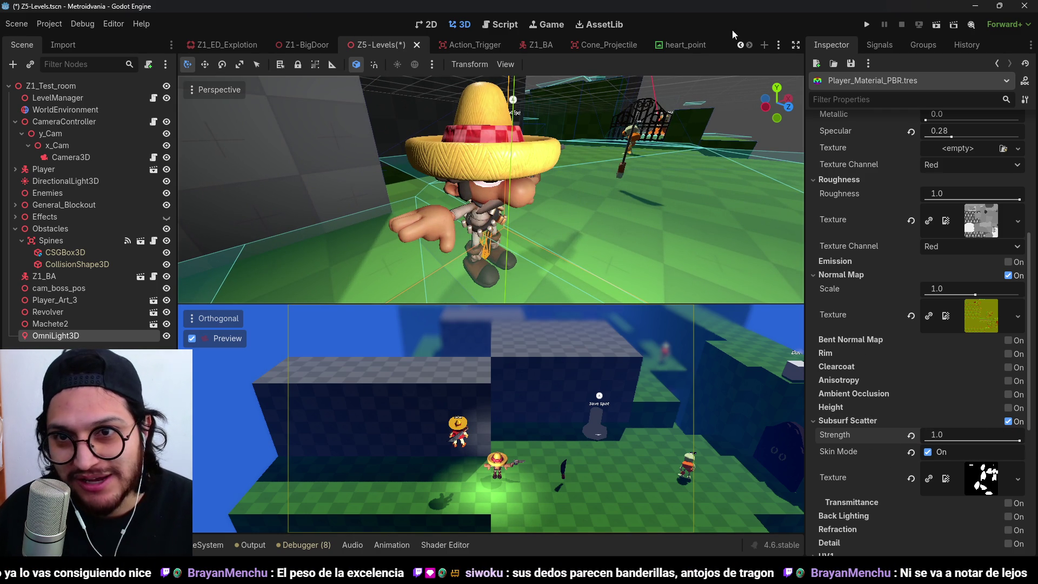
{"action": "left_click", "coordinate": [865, 25]}
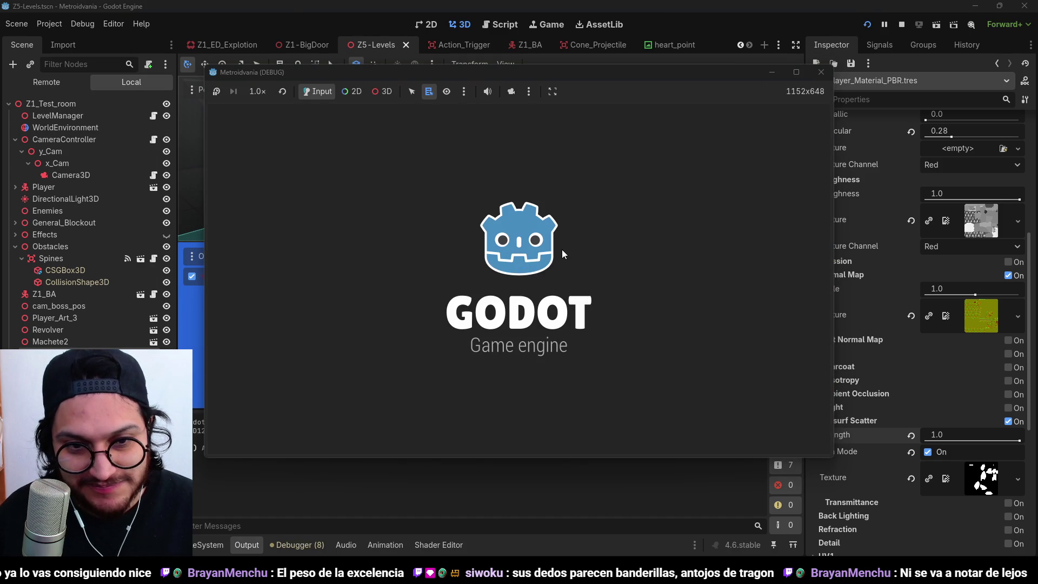
- Walk the player right in the running game, stop it, and untick Subsurf Scatter
{"action": "key", "text": "d"}
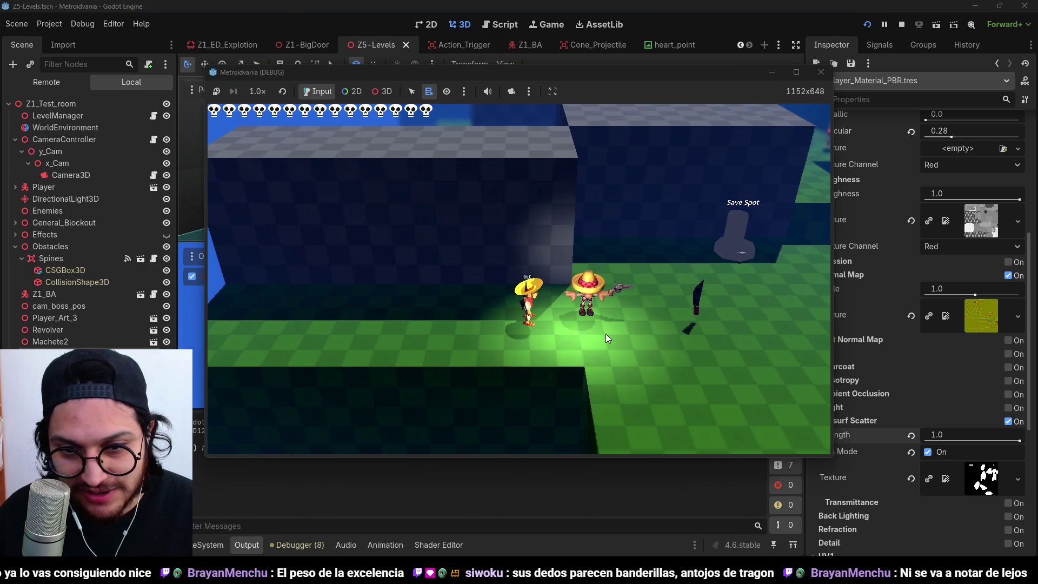
{"action": "left_click", "coordinate": [901, 24]}
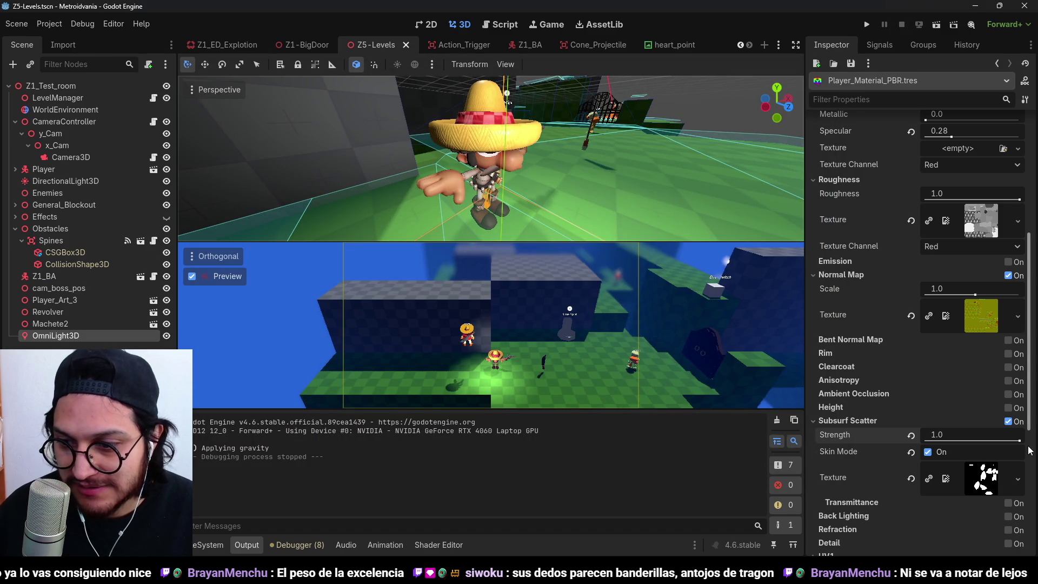
{"action": "left_click", "coordinate": [1008, 423]}
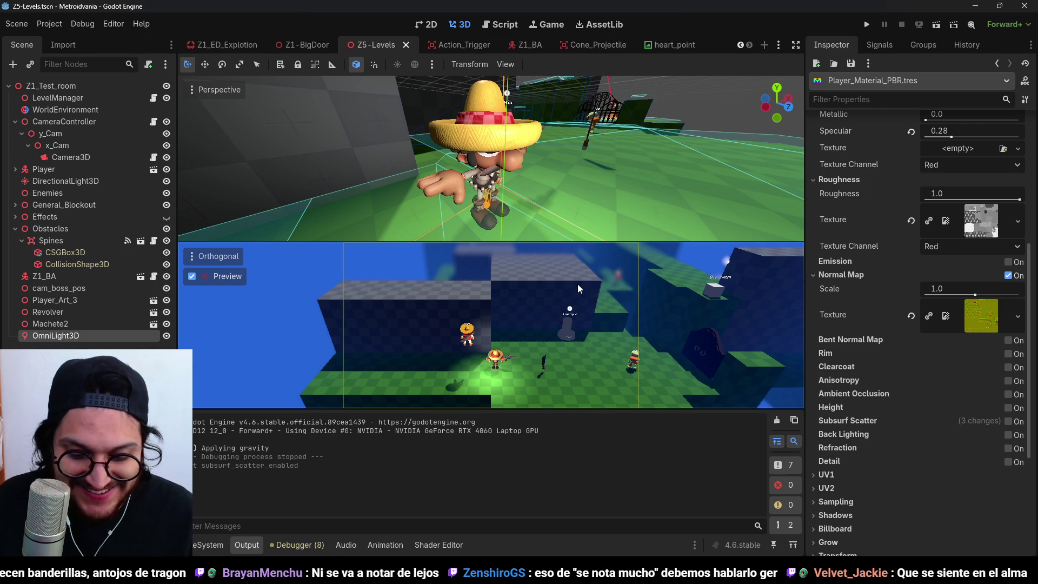
- Reposition the OmniLight3D along its Z, Y and X axes and launch the game
{"action": "double_click", "coordinate": [110, 336]}
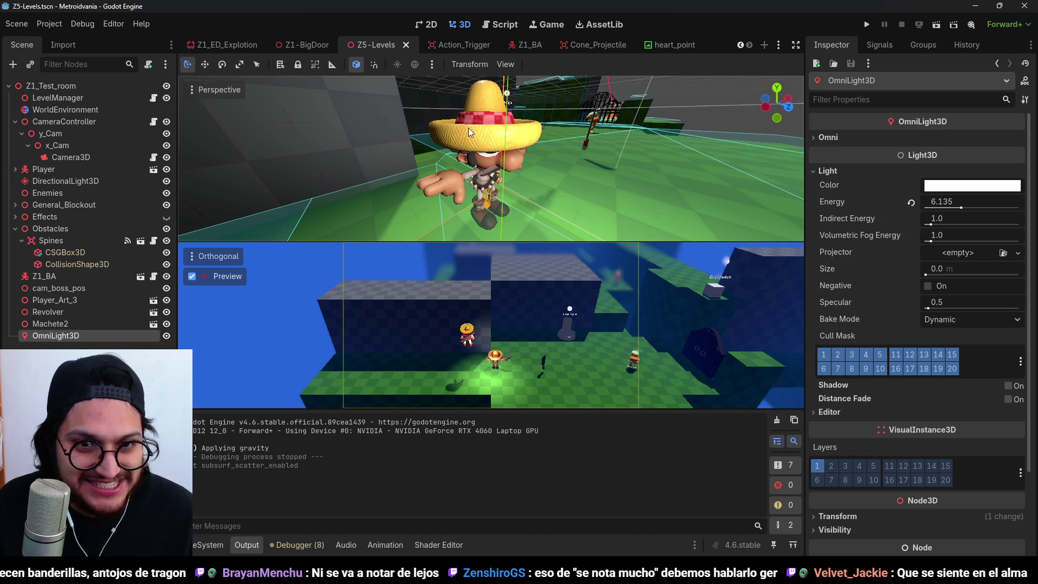
{"action": "left_click_drag", "start_coordinate": [644, 159], "coordinate": [689, 172]}
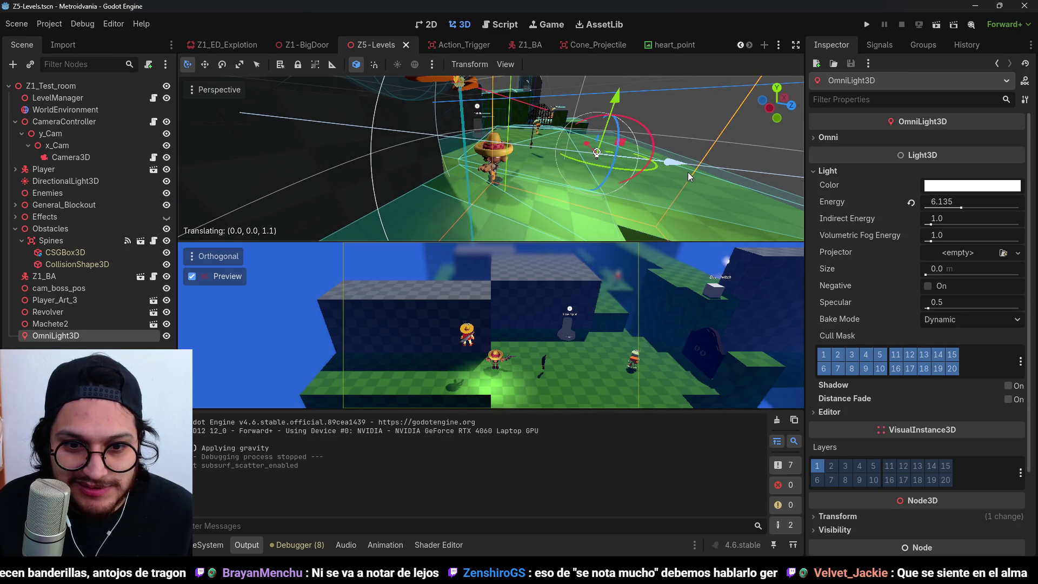
{"action": "mouse_move", "coordinate": [622, 109]}
{"action": "left_mouse_down"}
{"action": "mouse_move", "coordinate": [611, 20]}
{"action": "mouse_move", "coordinate": [634, 126]}
{"action": "left_mouse_up"}
{"action": "scroll", "coordinate": [524, 161], "scroll_direction": "up", "scroll_amount": 3}
{"action": "left_click_drag", "start_coordinate": [524, 157], "coordinate": [555, 158]}
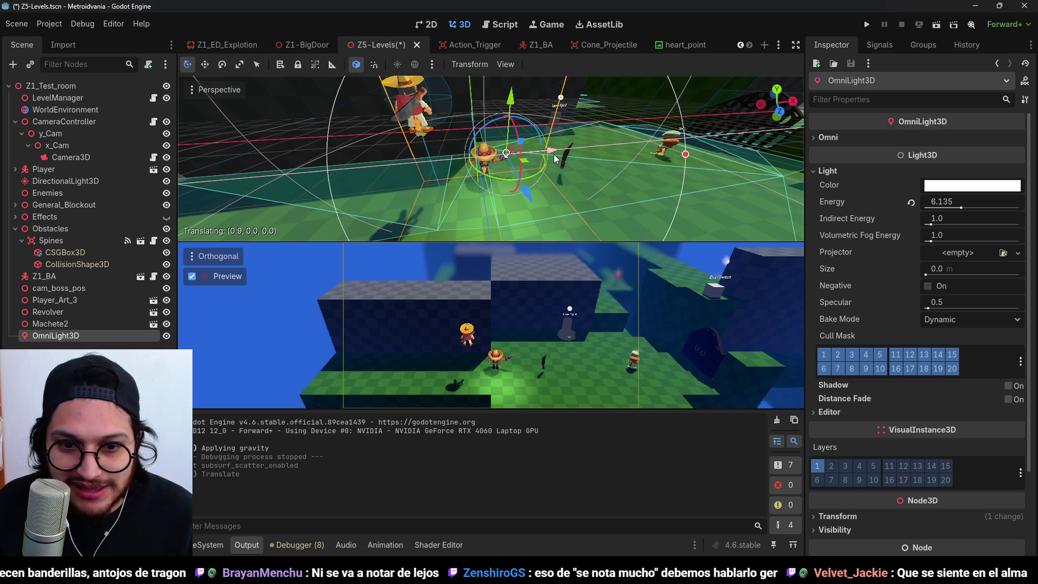
{"action": "left_click", "coordinate": [867, 27]}
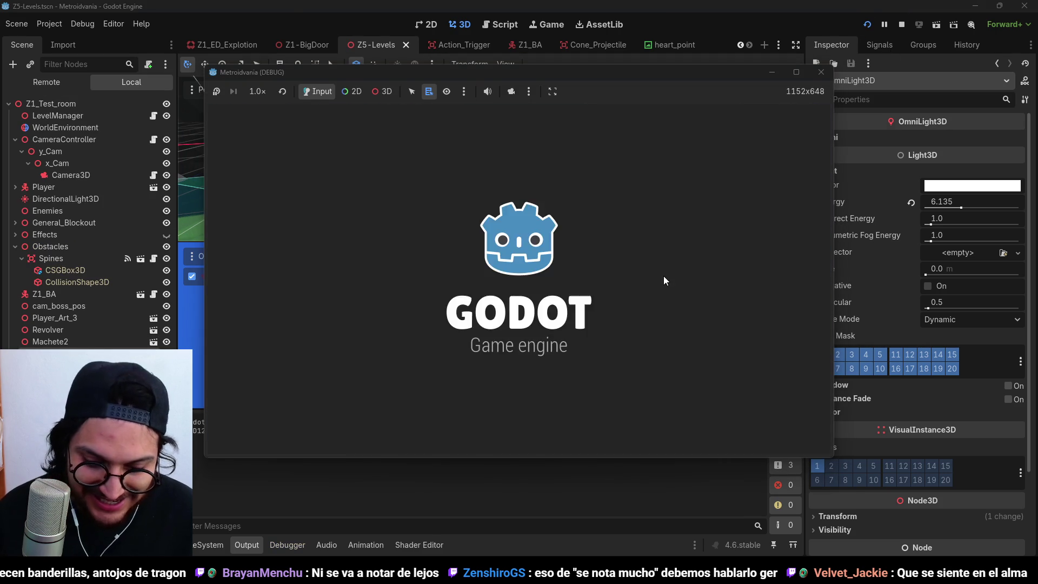
- Walk the player left through the level, then stop the game with F8
{"action": "key", "text": "a"}
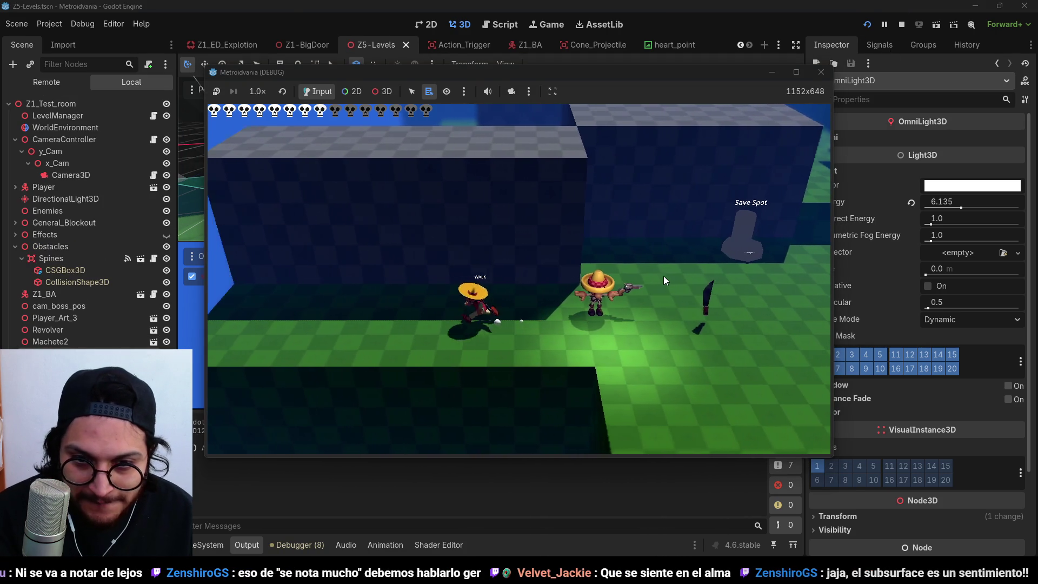
{"action": "key", "text": "F8"}
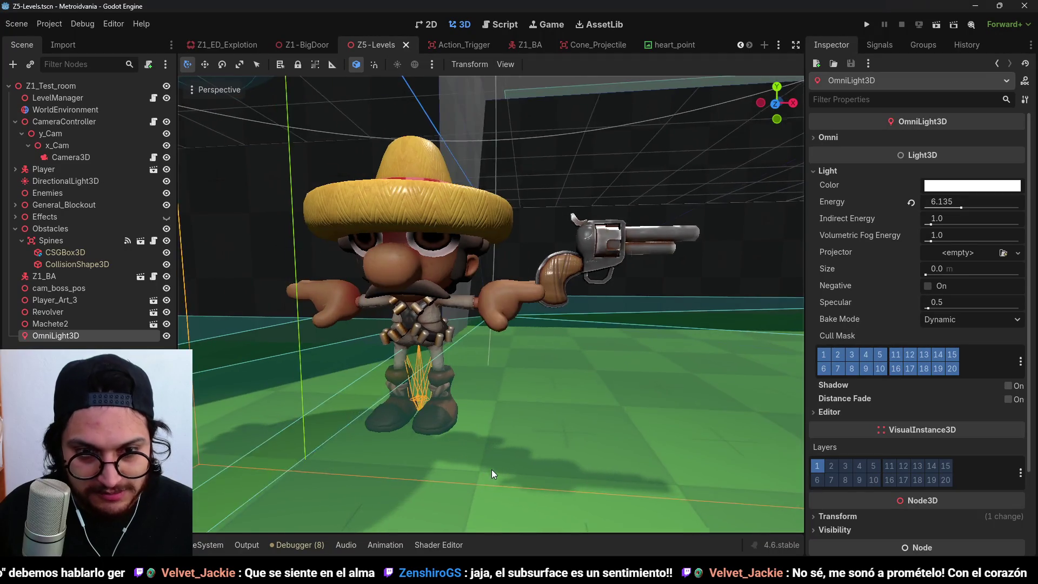
- Zoom in on the sombrero character and capture it with a screen snip
{"action": "scroll", "coordinate": [488, 345], "scroll_direction": "up", "scroll_amount": 5}
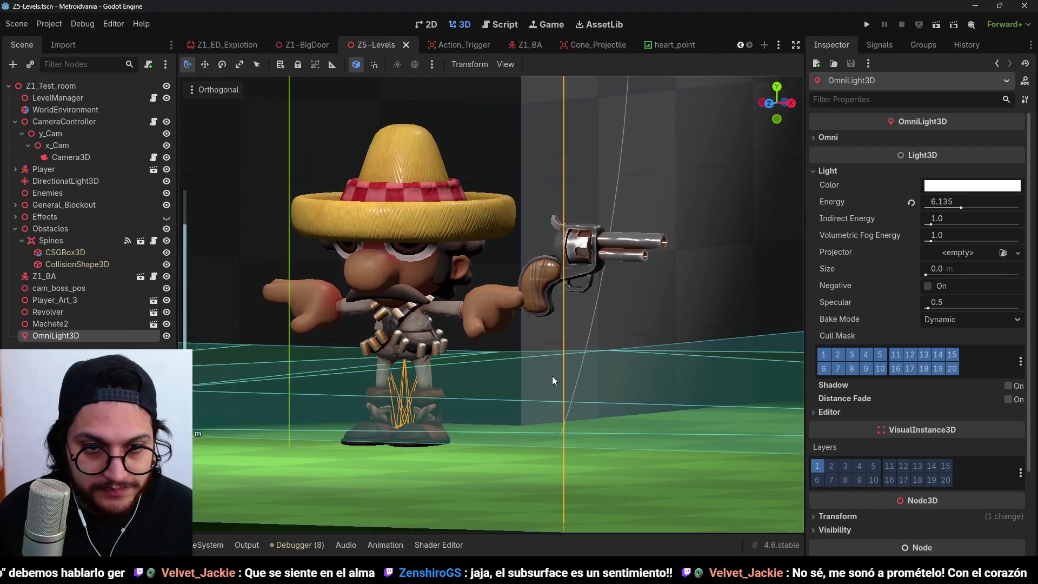
{"action": "scroll", "coordinate": [553, 380], "scroll_direction": "up", "scroll_amount": 3}
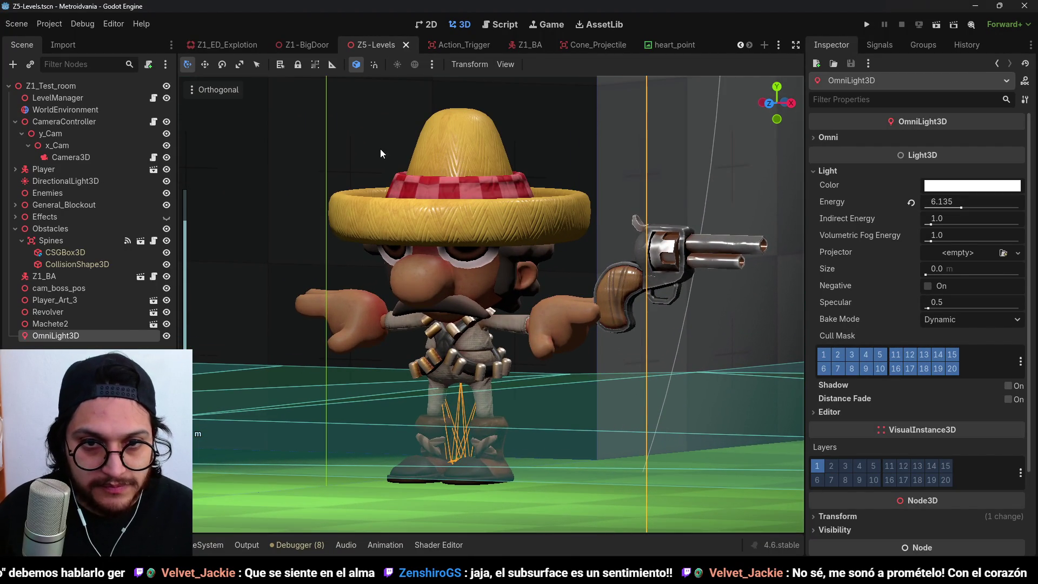
{"action": "key", "text": "super+shift+s"}
{"action": "left_click_drag", "start_coordinate": [252, 83], "coordinate": [793, 512]}
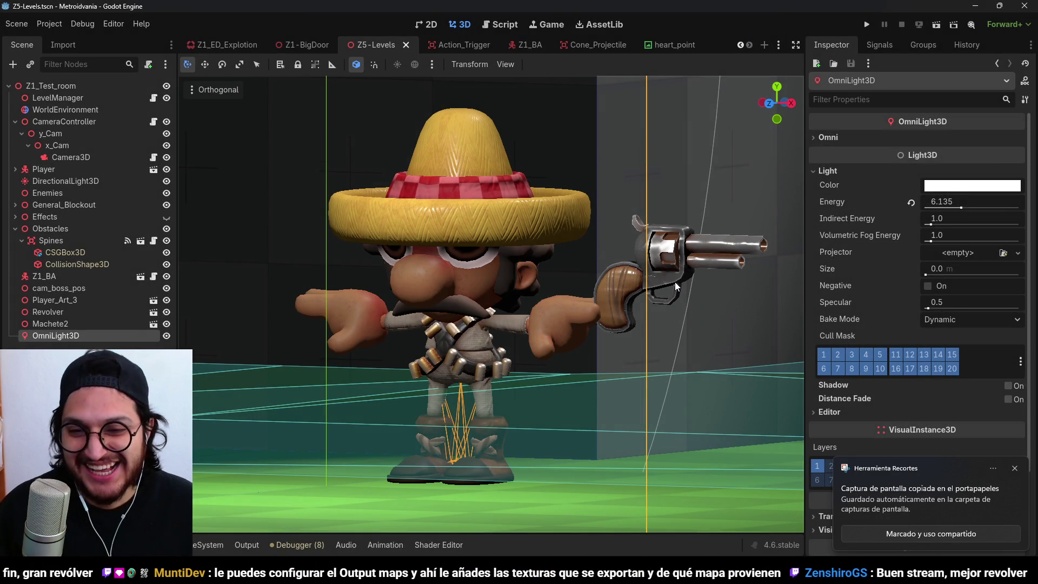
- Orbit in close to the revolver and snip a close-up capture
{"action": "mouse_move", "coordinate": [674, 281]}
{"action": "left_mouse_down"}
{"action": "mouse_move", "coordinate": [467, 317]}
{"action": "mouse_move", "coordinate": [548, 316]}
{"action": "mouse_move", "coordinate": [508, 329]}
{"action": "mouse_move", "coordinate": [535, 334]}
{"action": "left_mouse_up"}
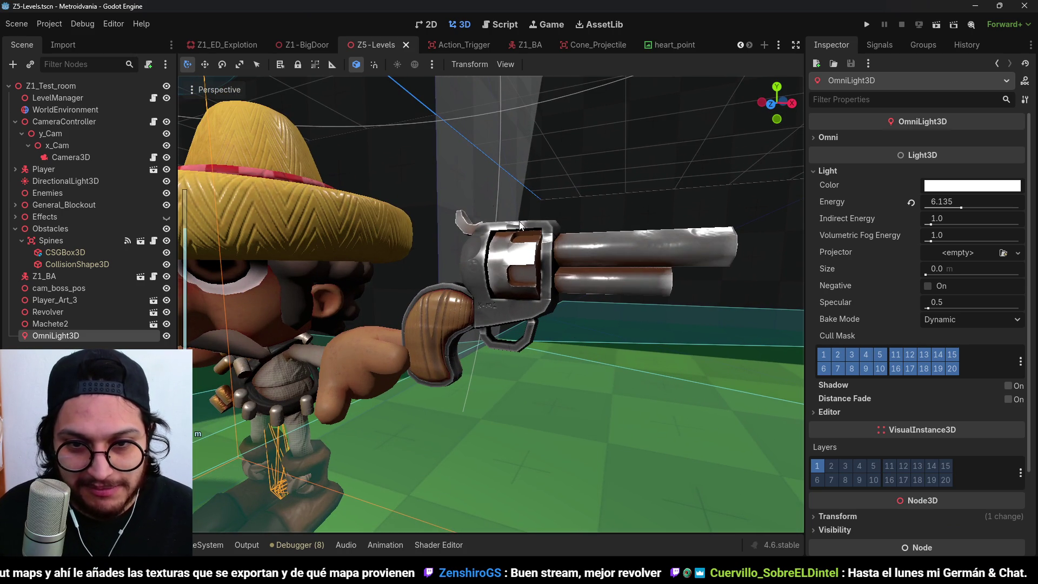
{"action": "key", "text": "super+shift+s"}
{"action": "left_click_drag", "start_coordinate": [342, 98], "coordinate": [768, 488]}
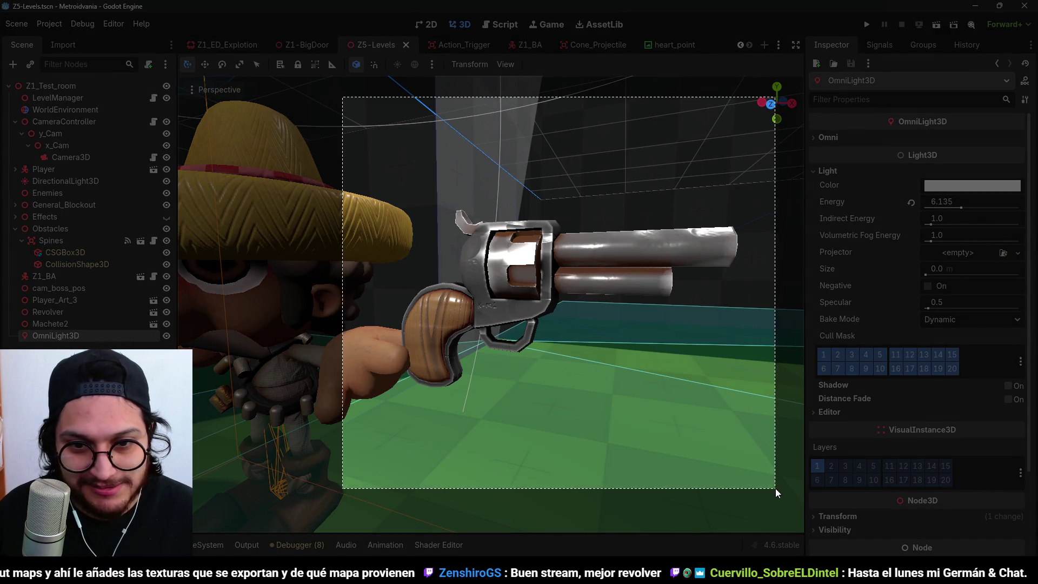
- Zoom back out, orbit around the character, and run the game again
{"action": "scroll", "coordinate": [764, 436], "scroll_direction": "down", "scroll_amount": 5}
{"action": "mouse_move", "coordinate": [433, 326]}
{"action": "left_mouse_down"}
{"action": "mouse_move", "coordinate": [567, 320]}
{"action": "mouse_move", "coordinate": [644, 336]}
{"action": "mouse_move", "coordinate": [508, 341]}
{"action": "mouse_move", "coordinate": [504, 380]}
{"action": "left_mouse_up"}
{"action": "left_click", "coordinate": [867, 24]}
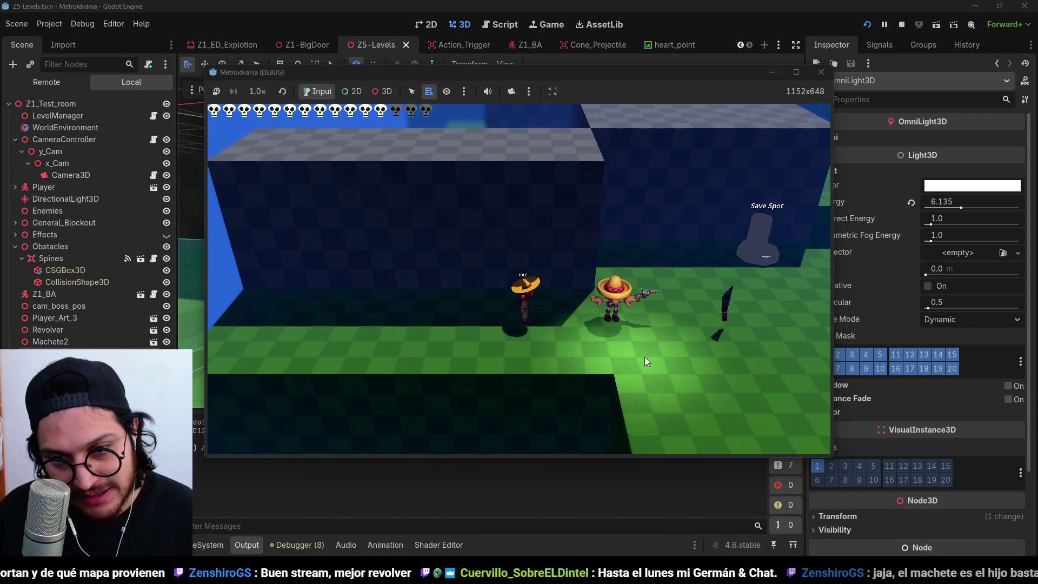
{"action": "key", "text": "Right"}
{"action": "key", "text": "Left"}
{"action": "key", "text": "Right"}
{"action": "key", "text": "space"}
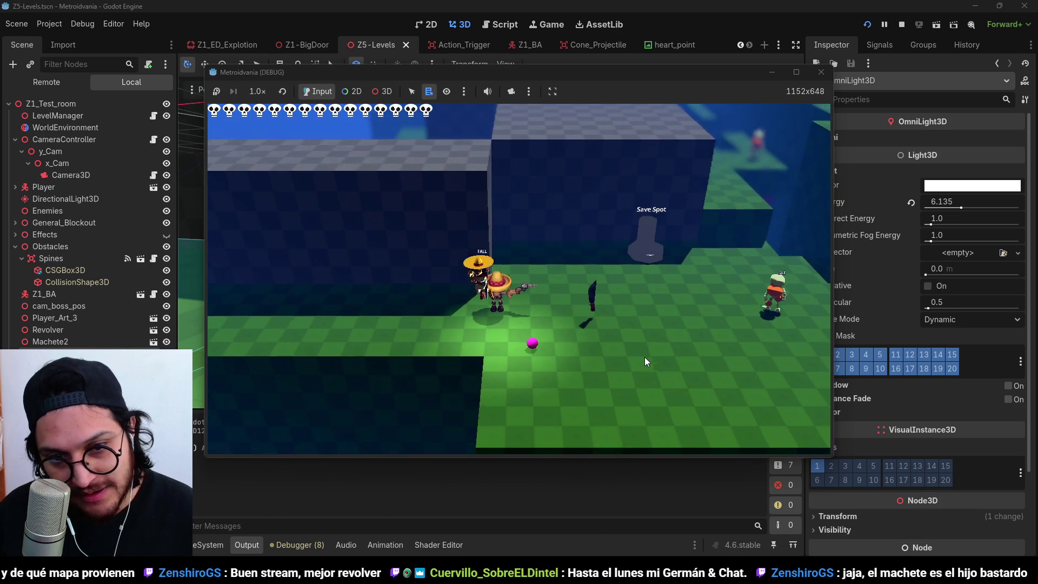
{"action": "left_click", "coordinate": [901, 23]}
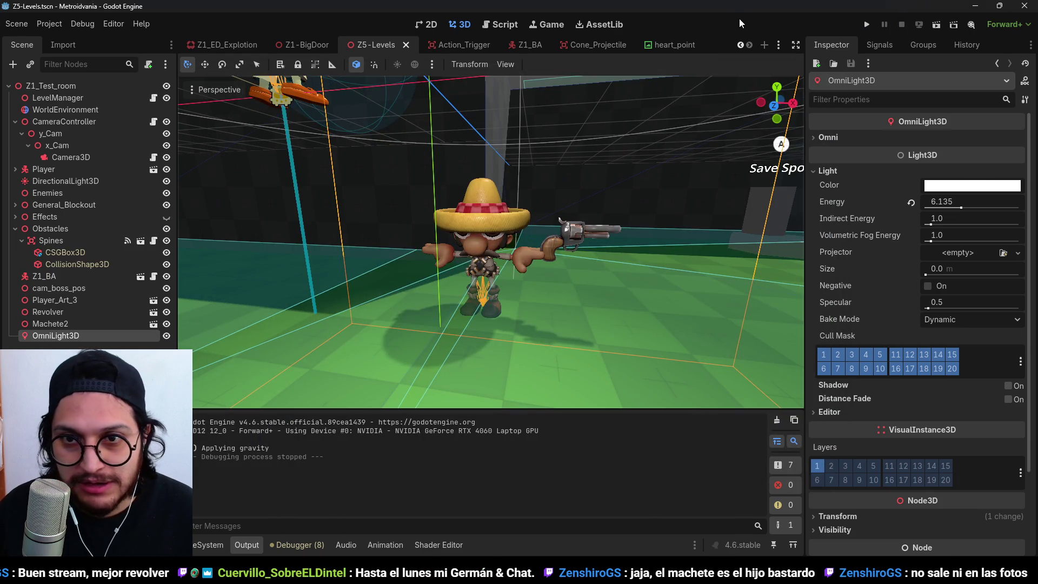